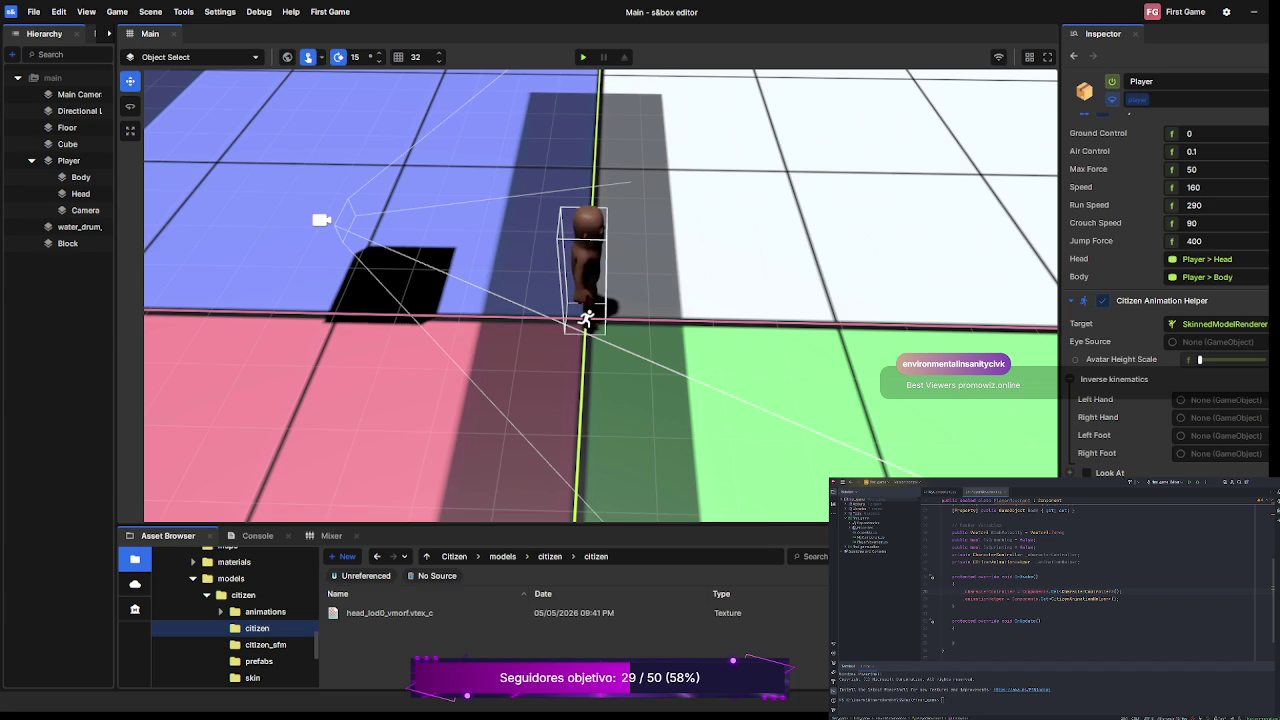
- Add a new void method below OnUpdate and begin its WishVelocity assignment line
scroll(1000, 570, "down", 2)
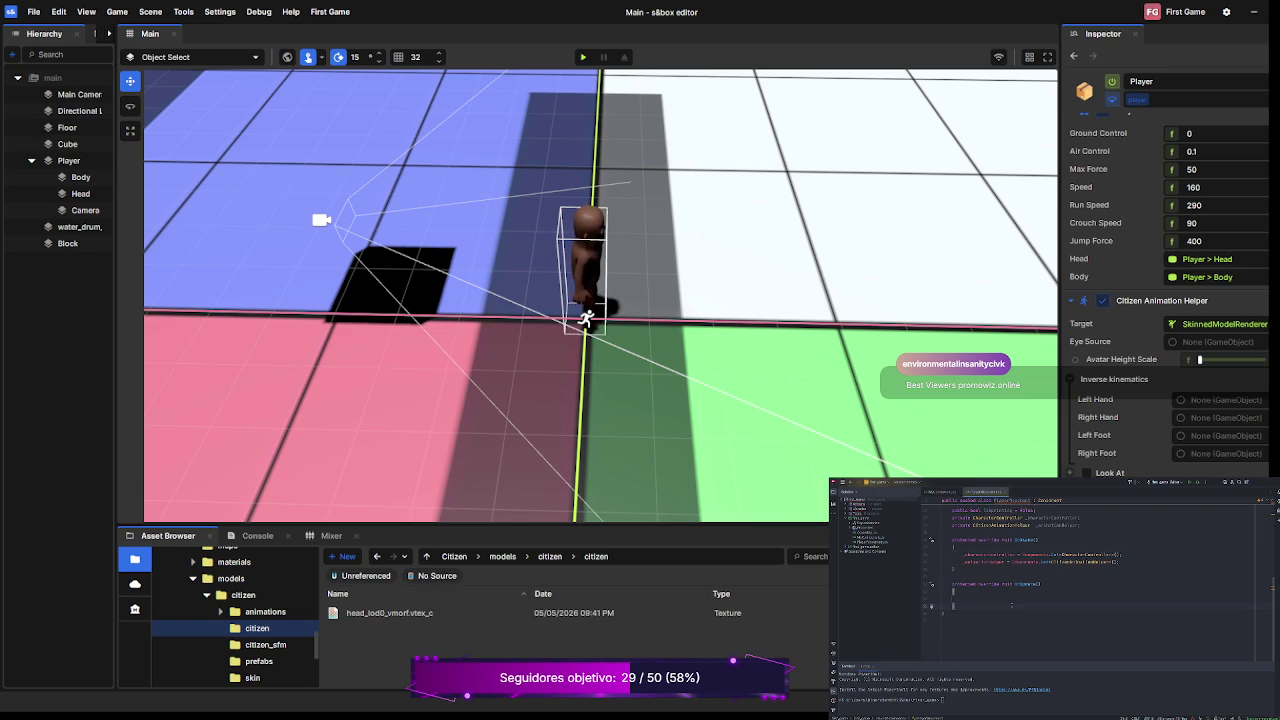
key("Return")
type("c")
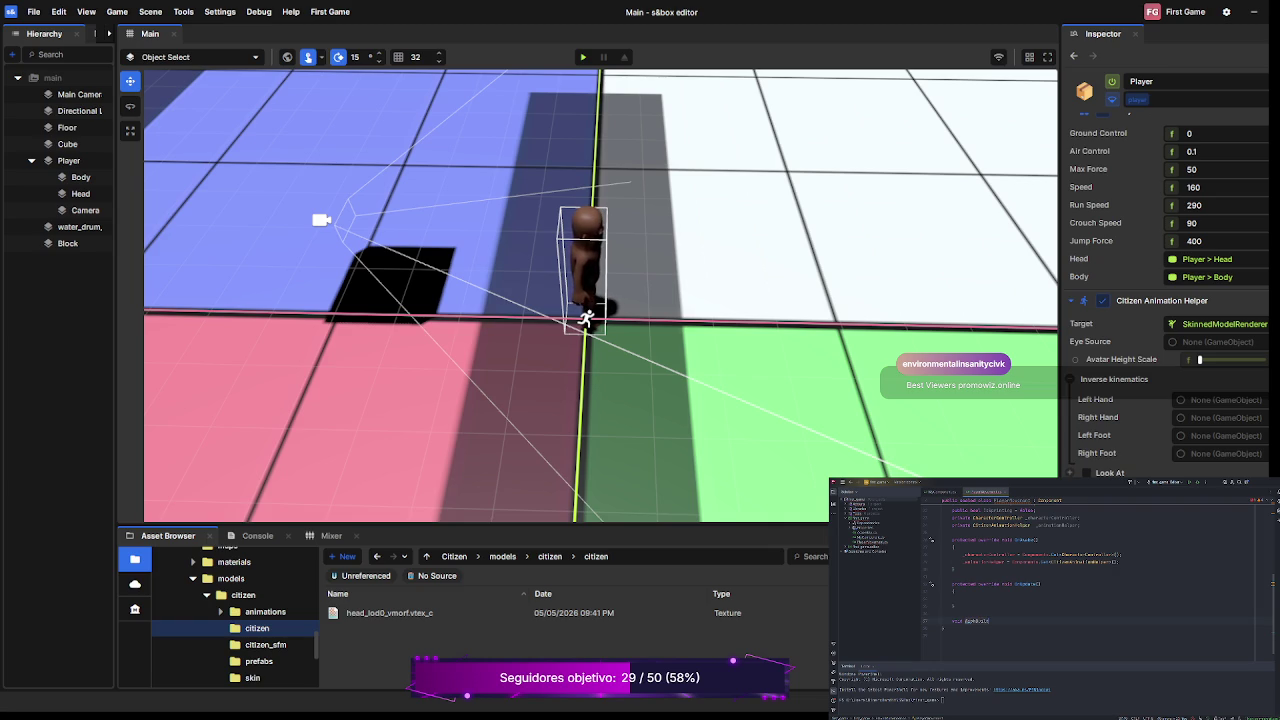
type("();")
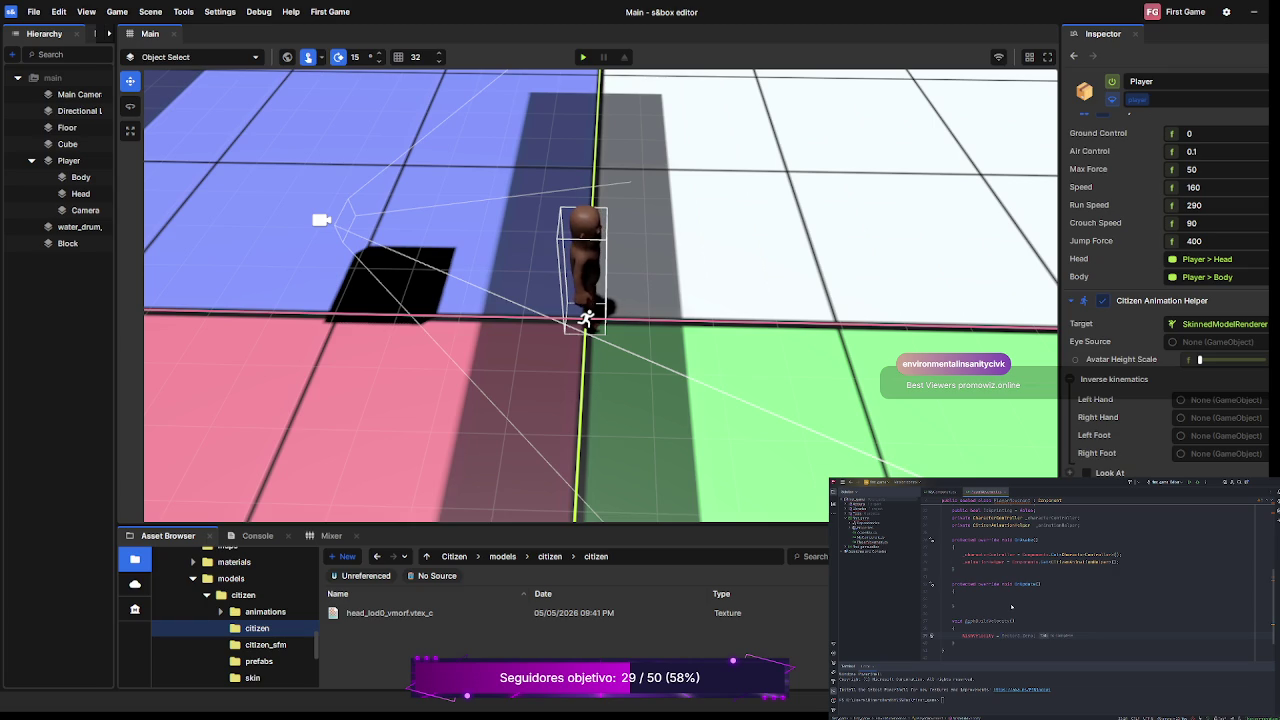
- Set WishVelocity to 0 and add var rotation = Head.Transform.Rotation; on a new line
type("0")
key("Return")
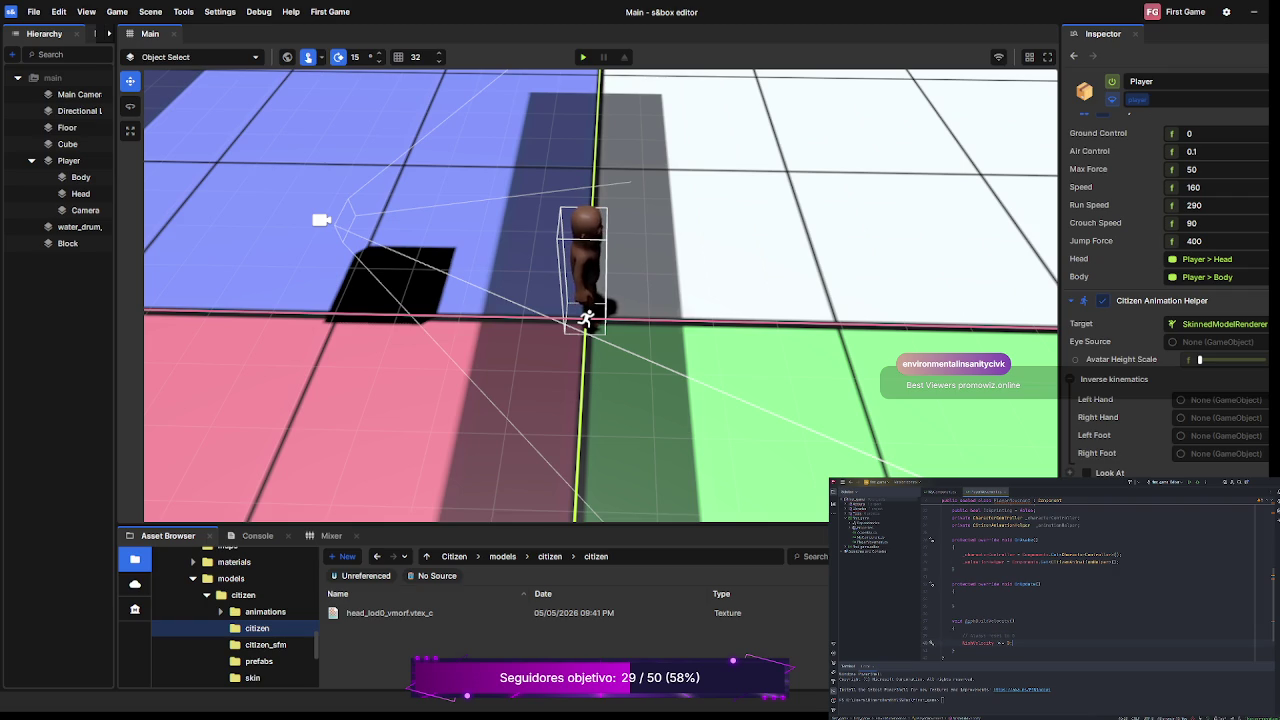
scroll(1090, 580, "down", 3)
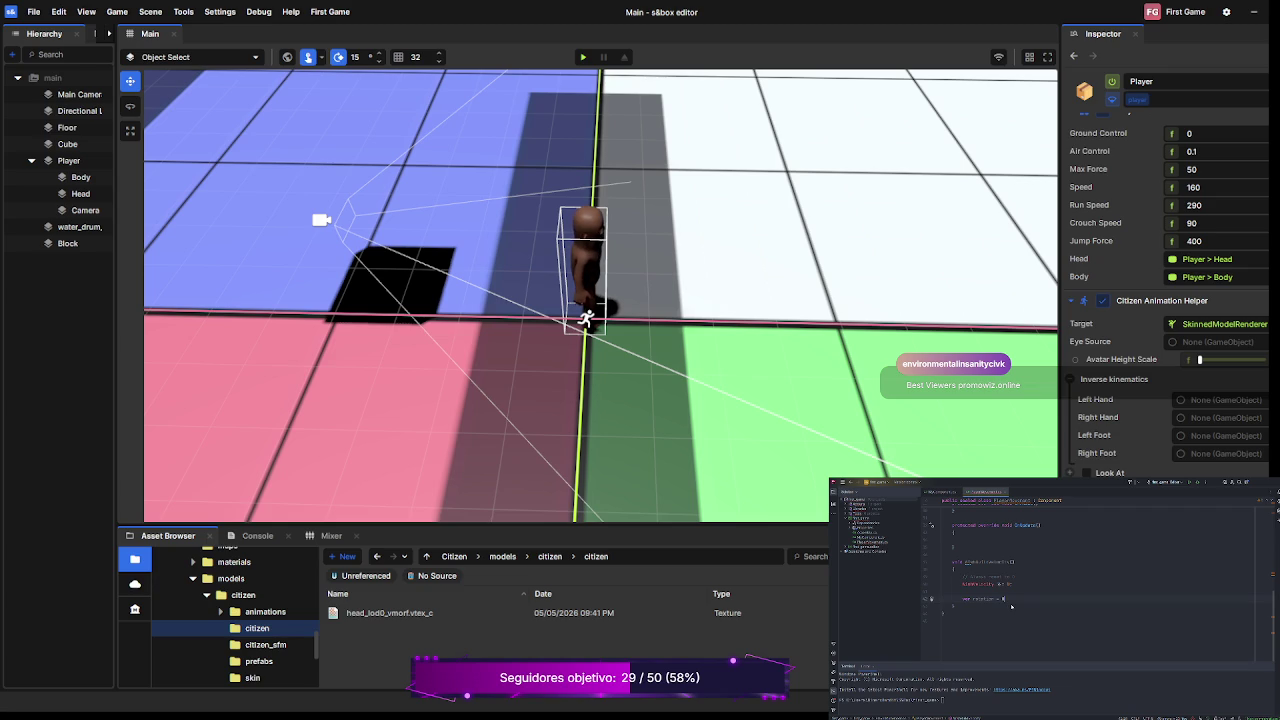
type("ead")
type(".Transform.Rotation")
type(";")
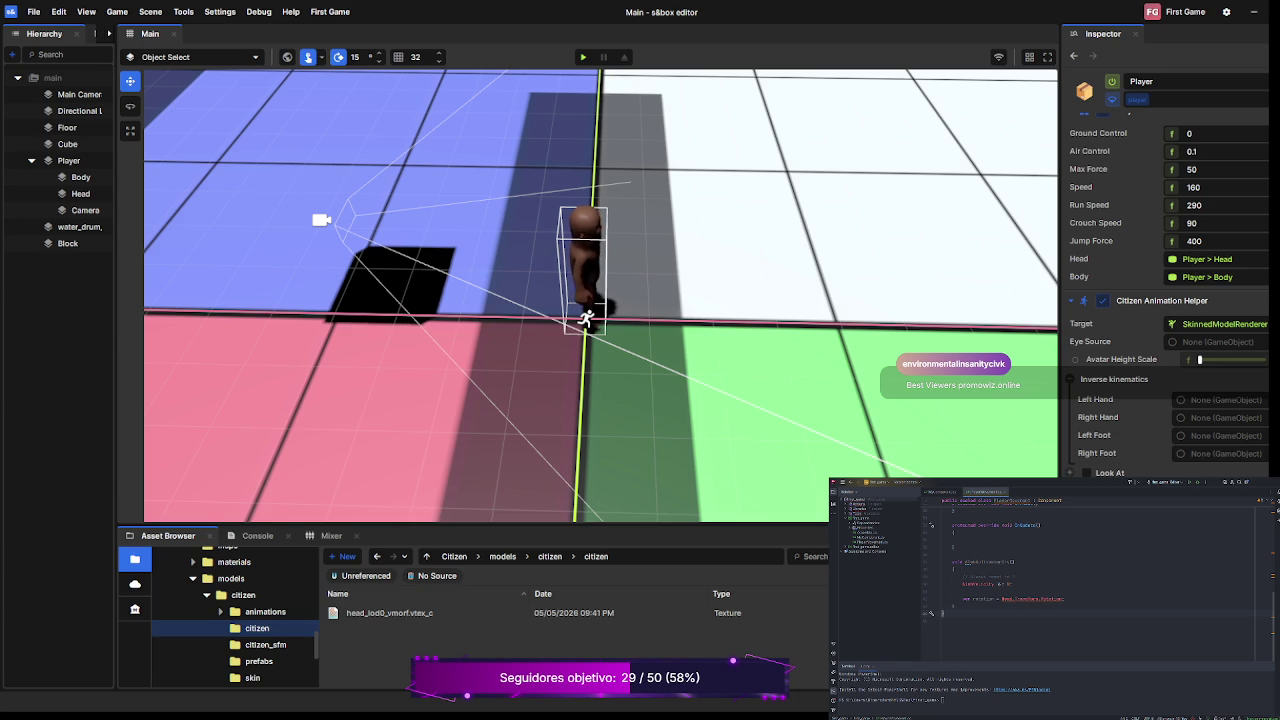
- Change the rotation to Head.WorldRotation and begin an Input.Down check that adds to WishVelocity
key("Escape")
type("WorldRotation")
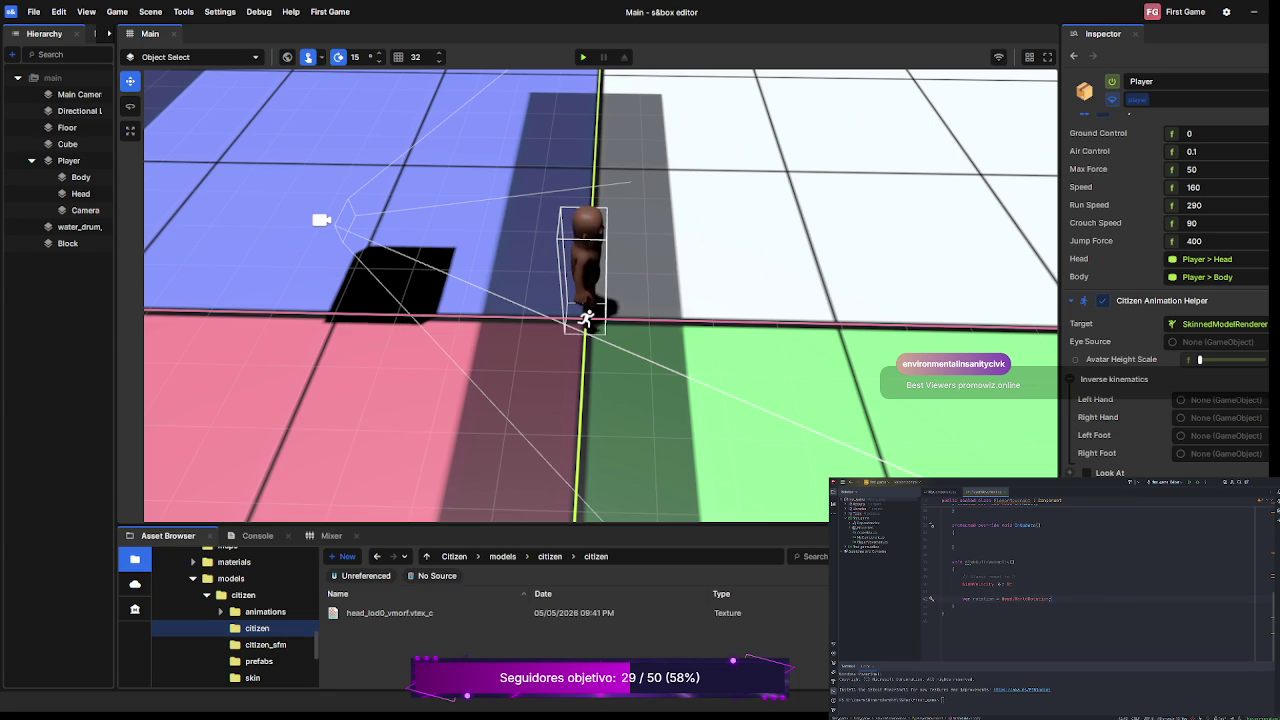
key("Return")
type("rotation")
key("BackSpace")
key("BackSpace")
key("BackSpace")
type("rot.")
type("Down\"")
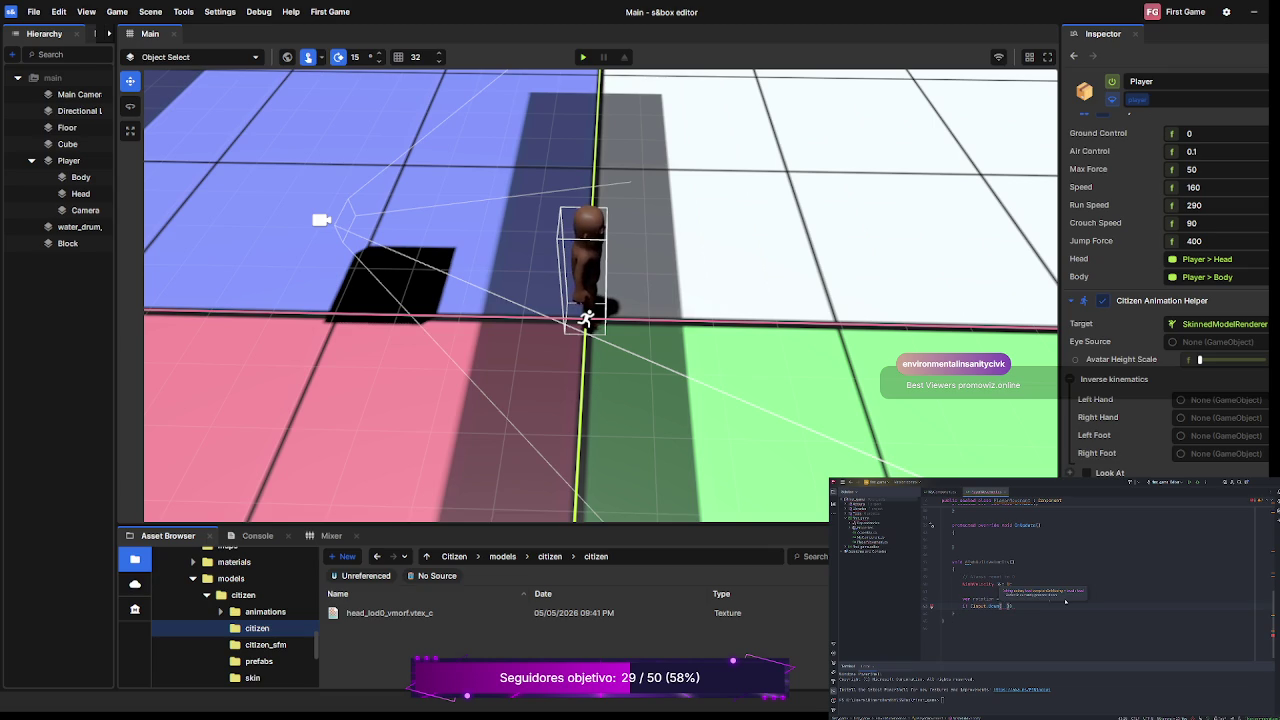
type("jump")
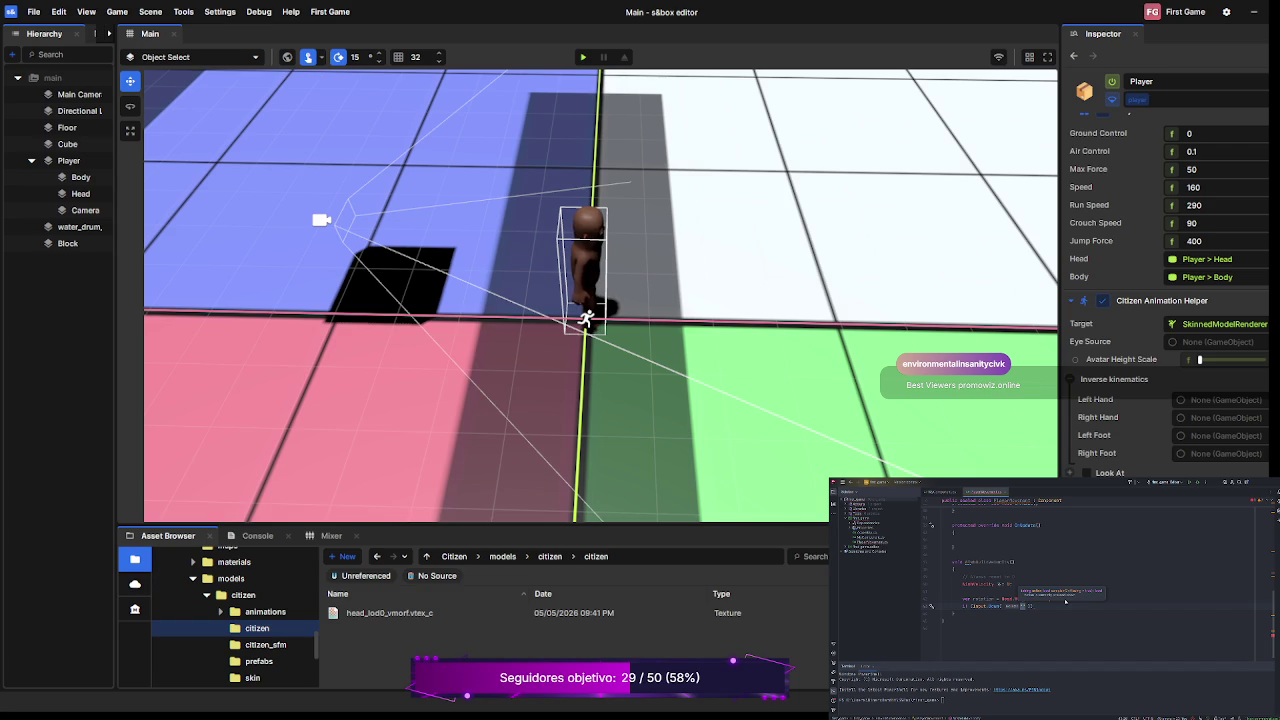
type("\")")
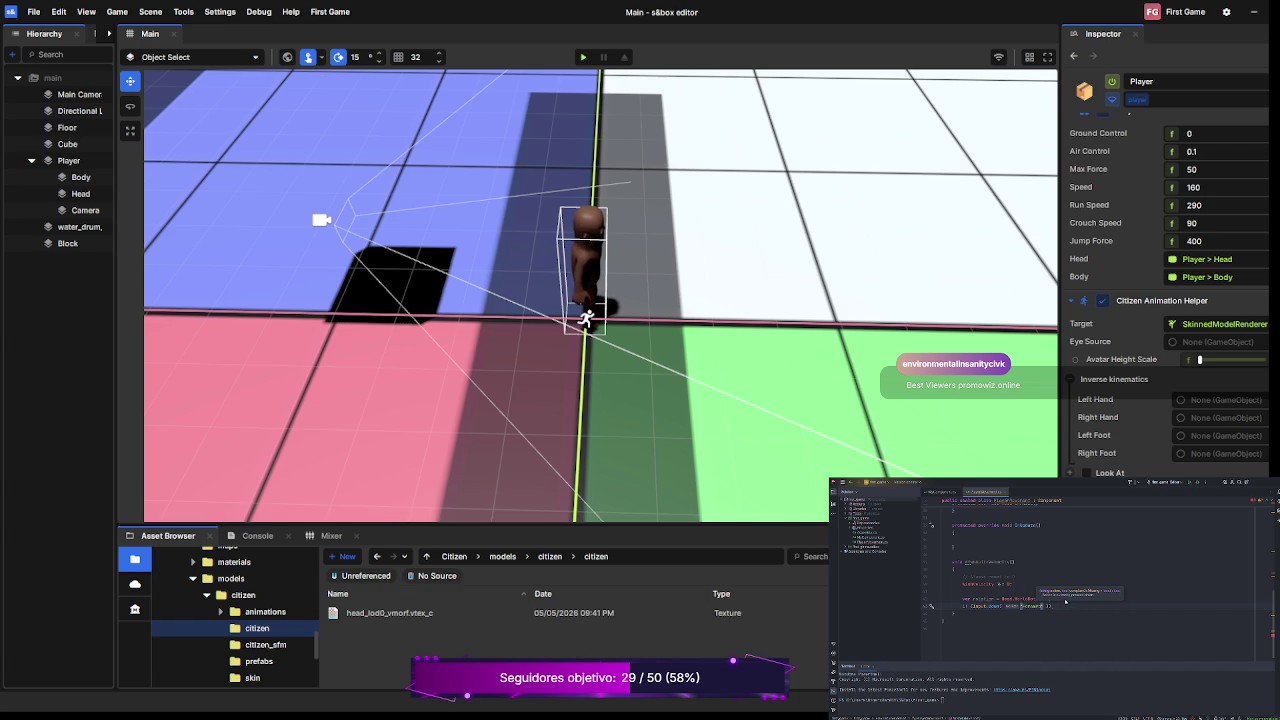
type(")")
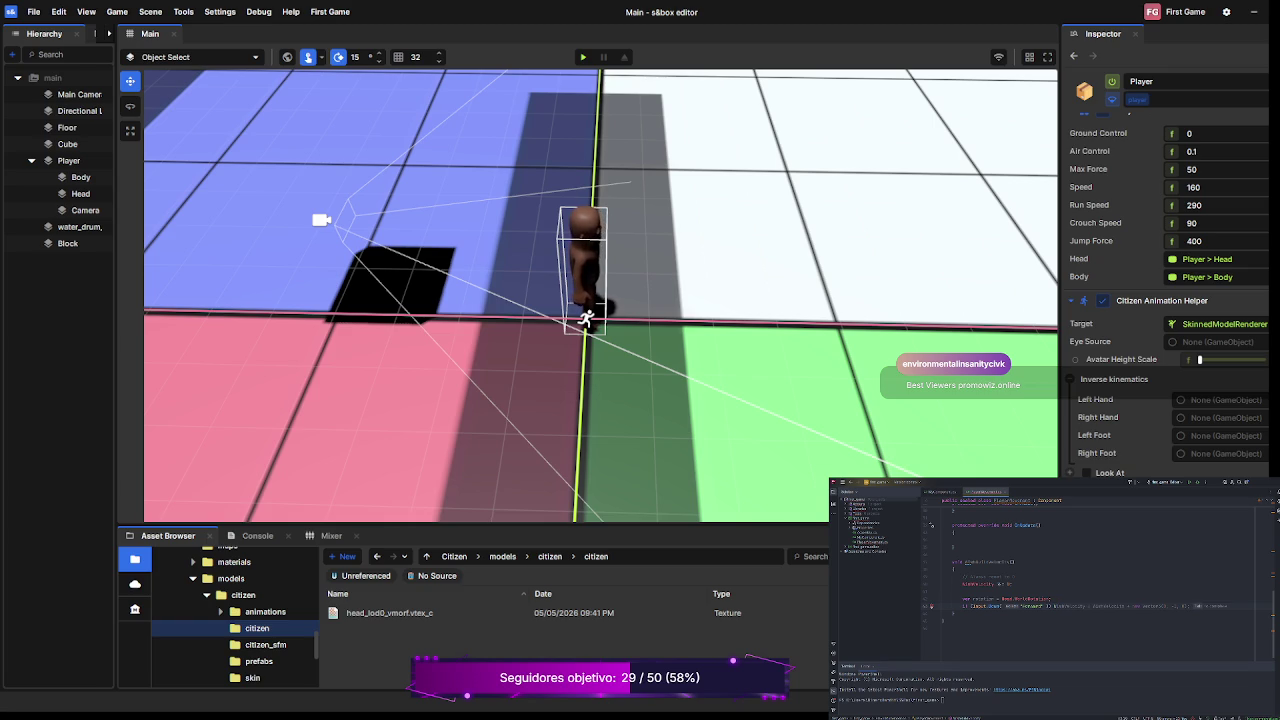
- Add forward, backward and left WishVelocity input lines, then paste the movement property declarations block
key("Escape")
type("+")
type("otation.Forward")
key("ctrl+v")
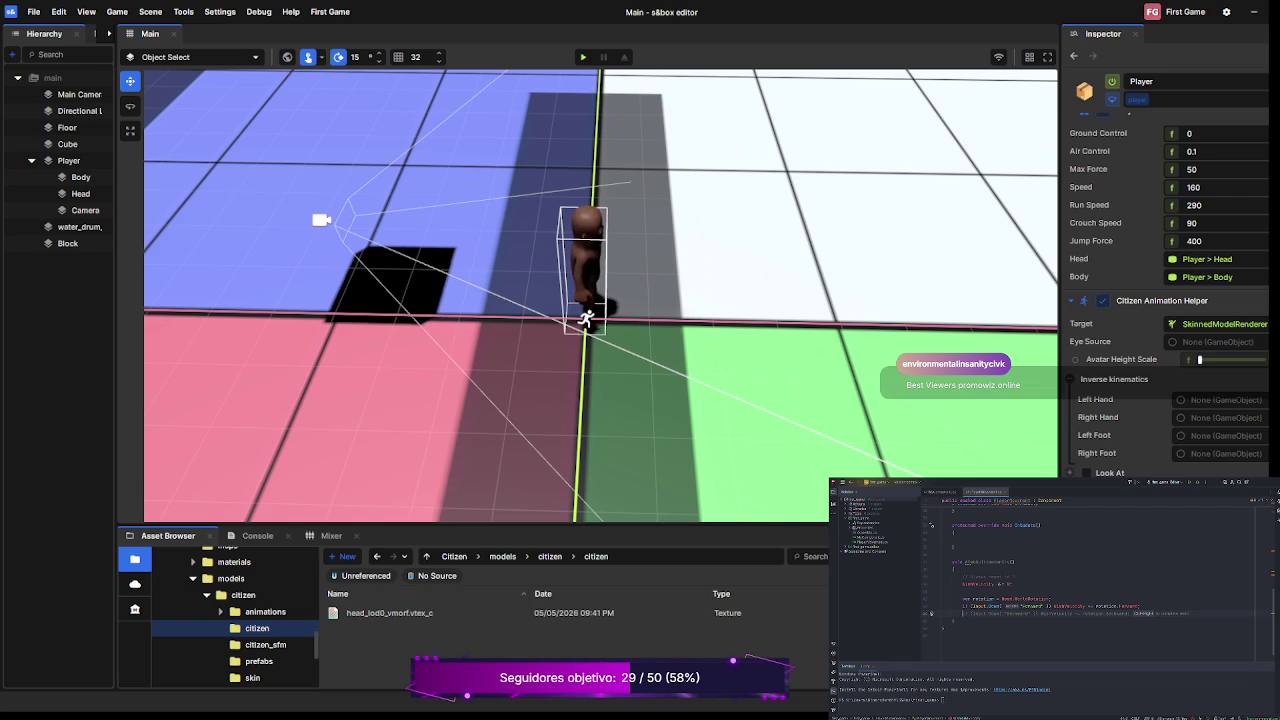
key("Tab")
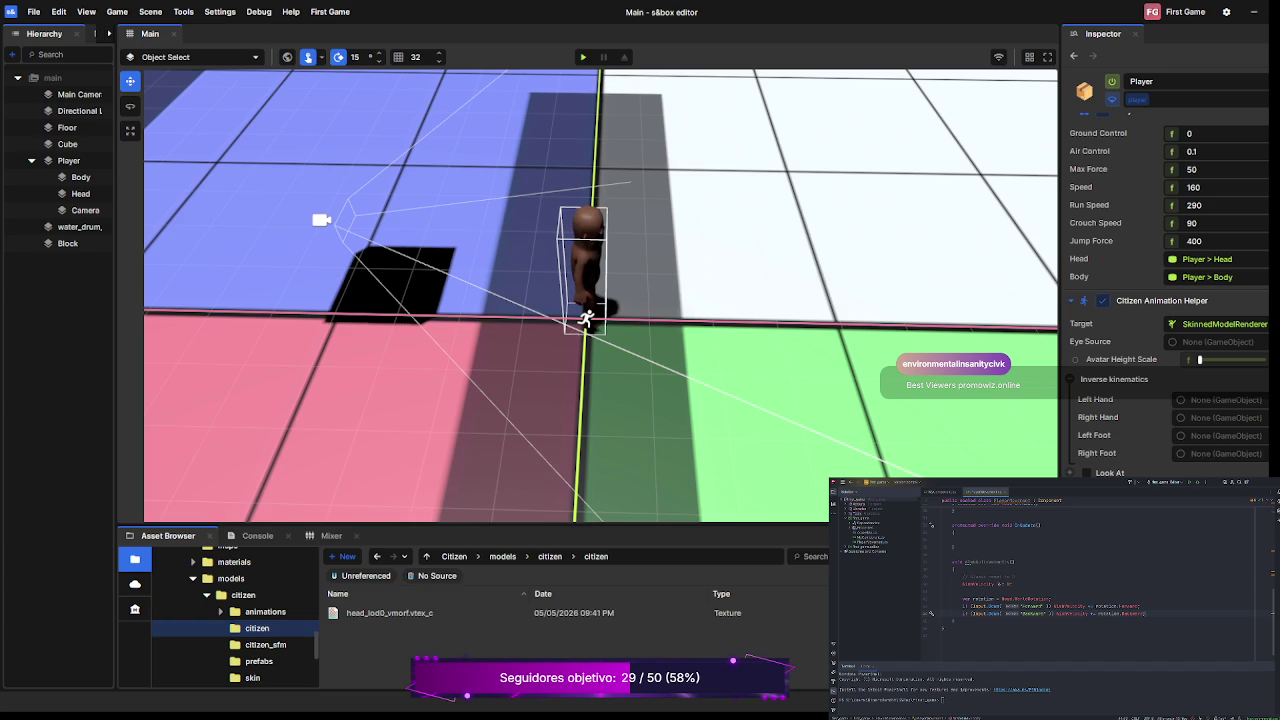
key("Return")
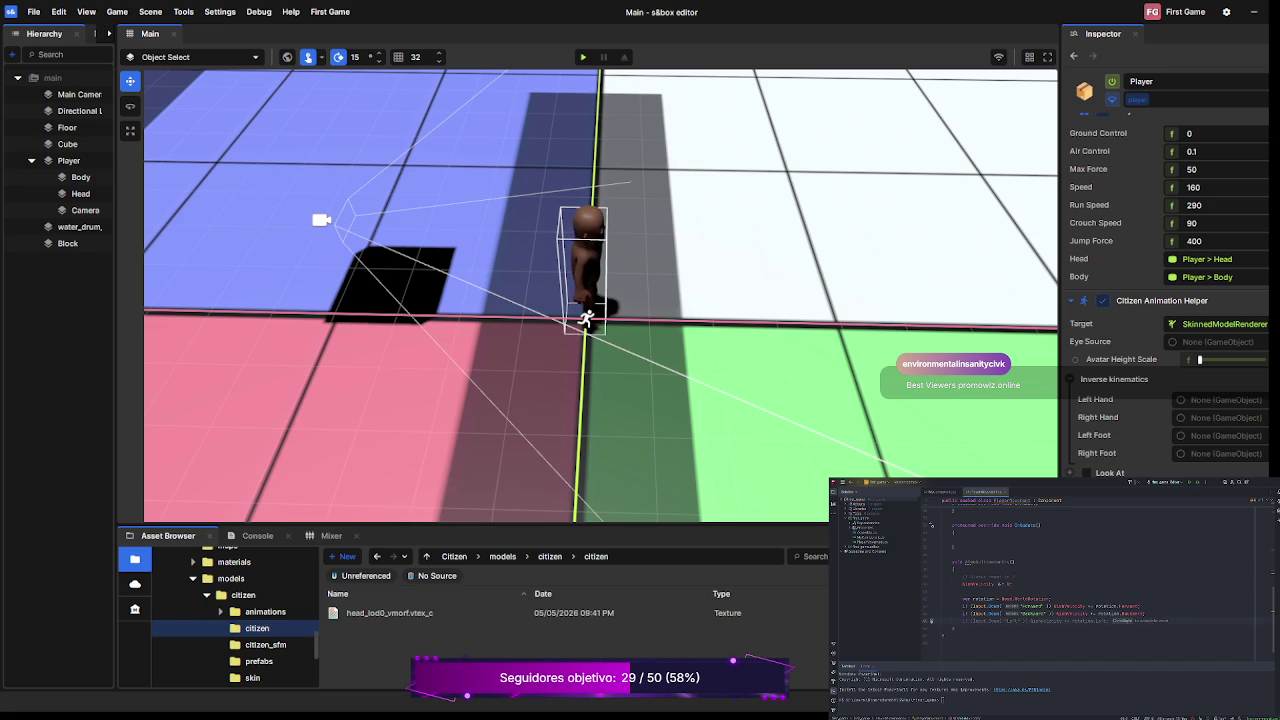
key("Tab")
key("Tab")
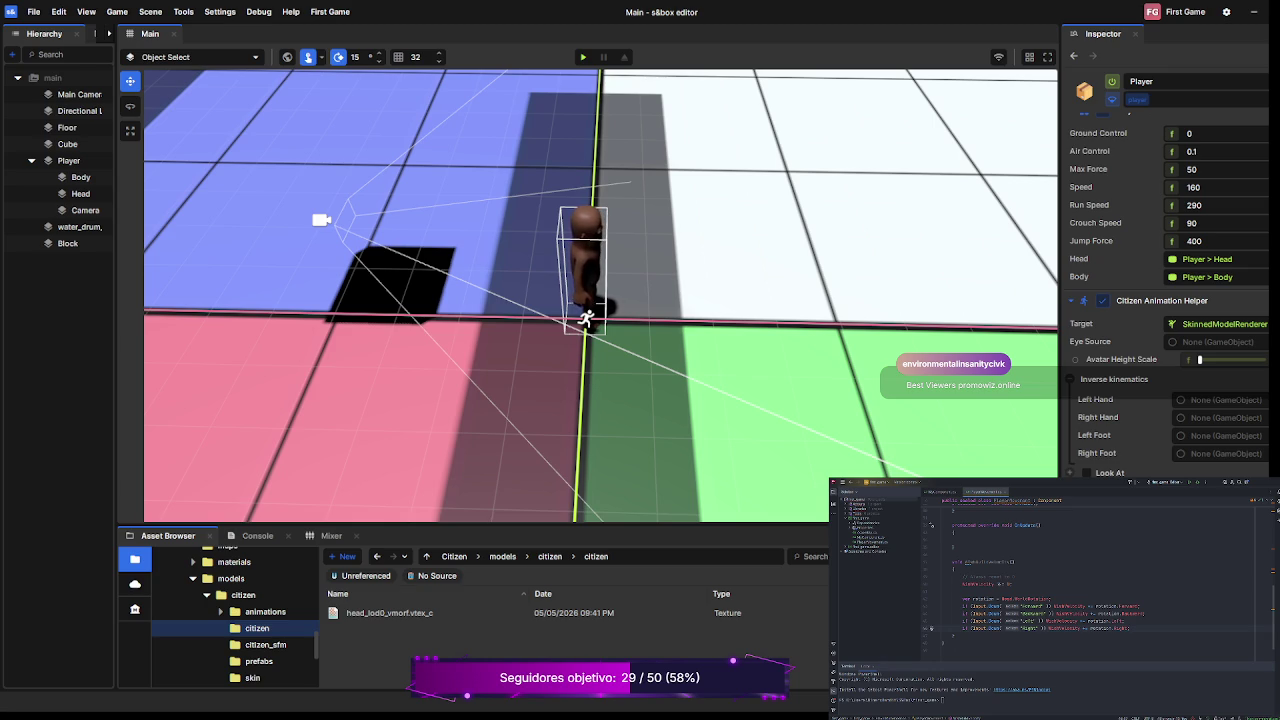
key("ctrl+v")
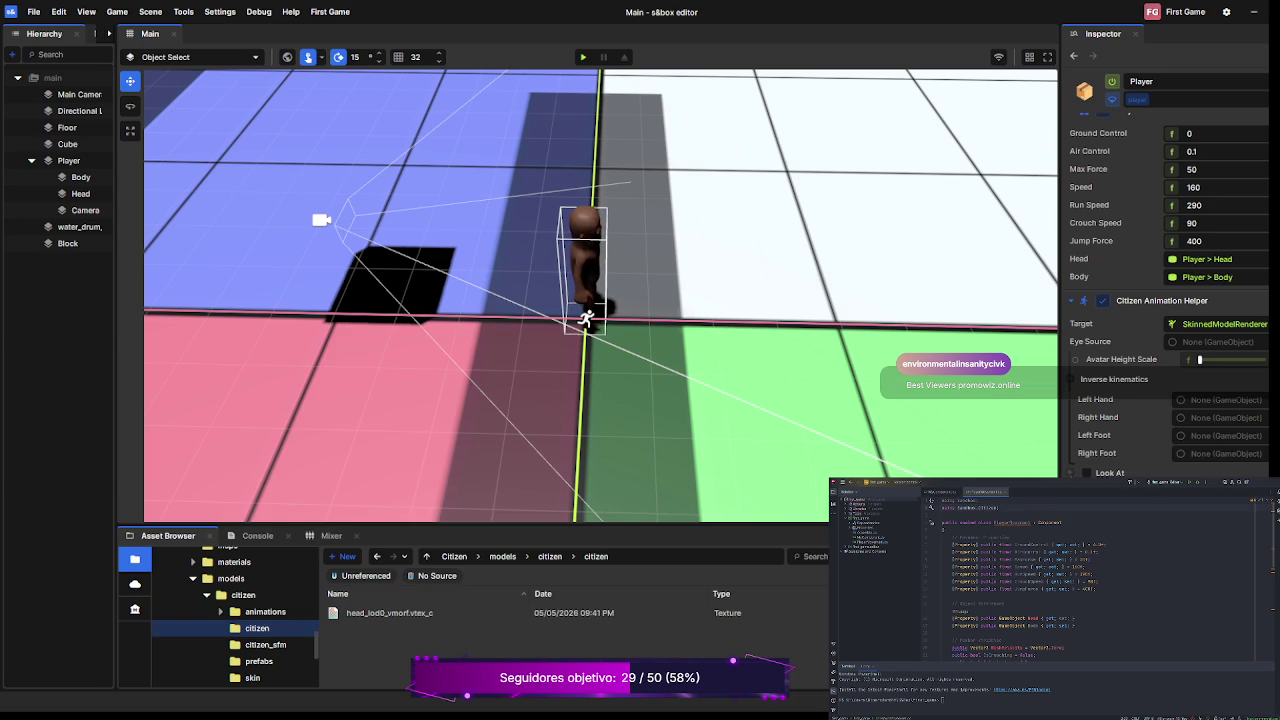
scroll(1165, 300, "up", 5)
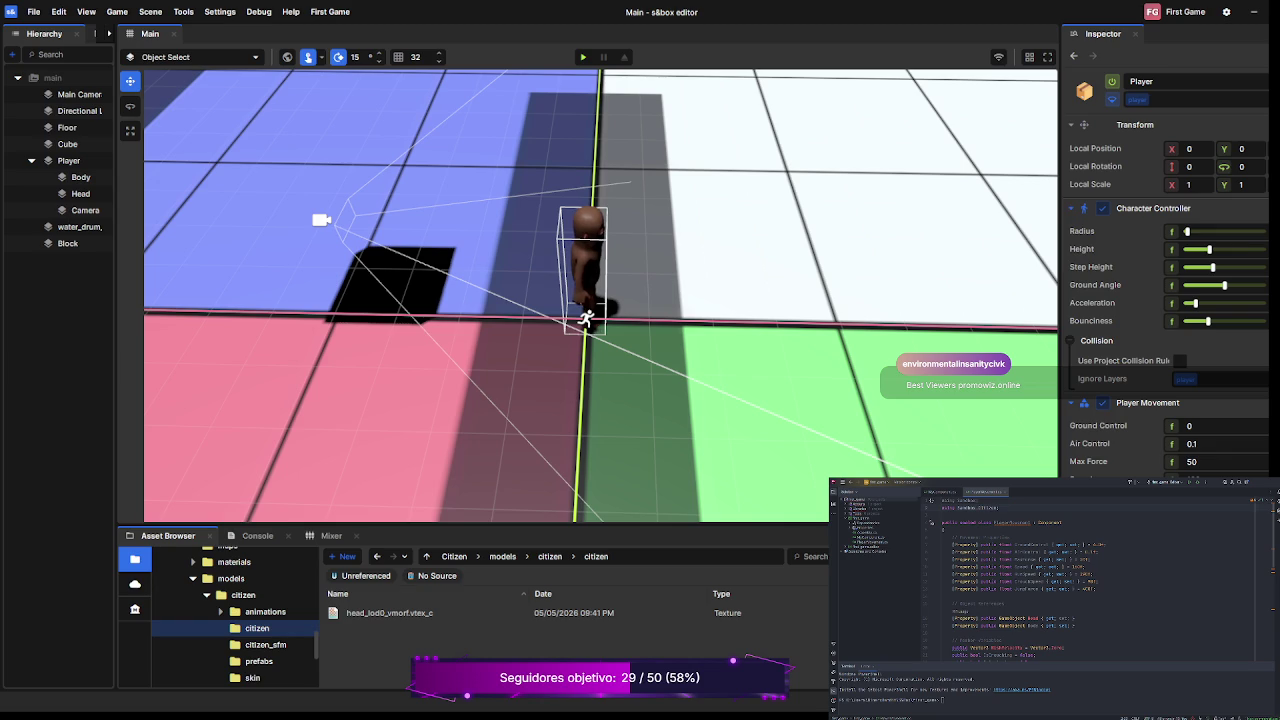
scroll(931, 648, "down", 2)
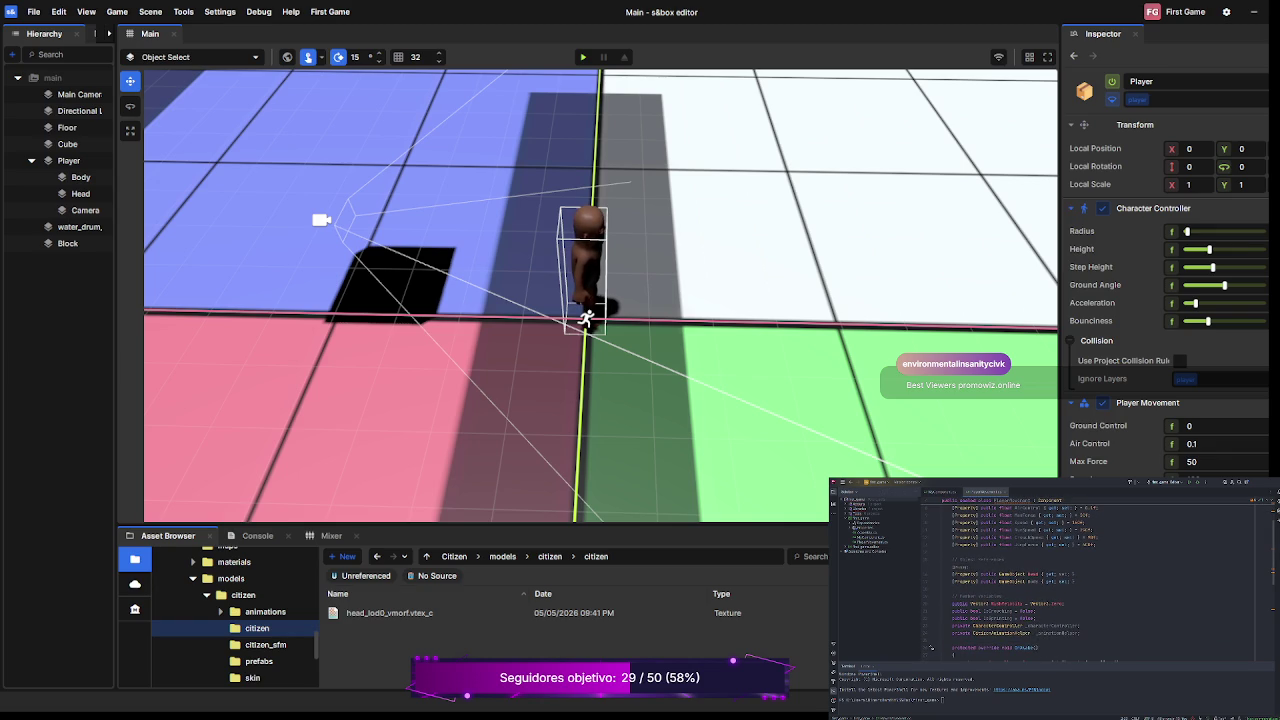
scroll(931, 648, "down", 2)
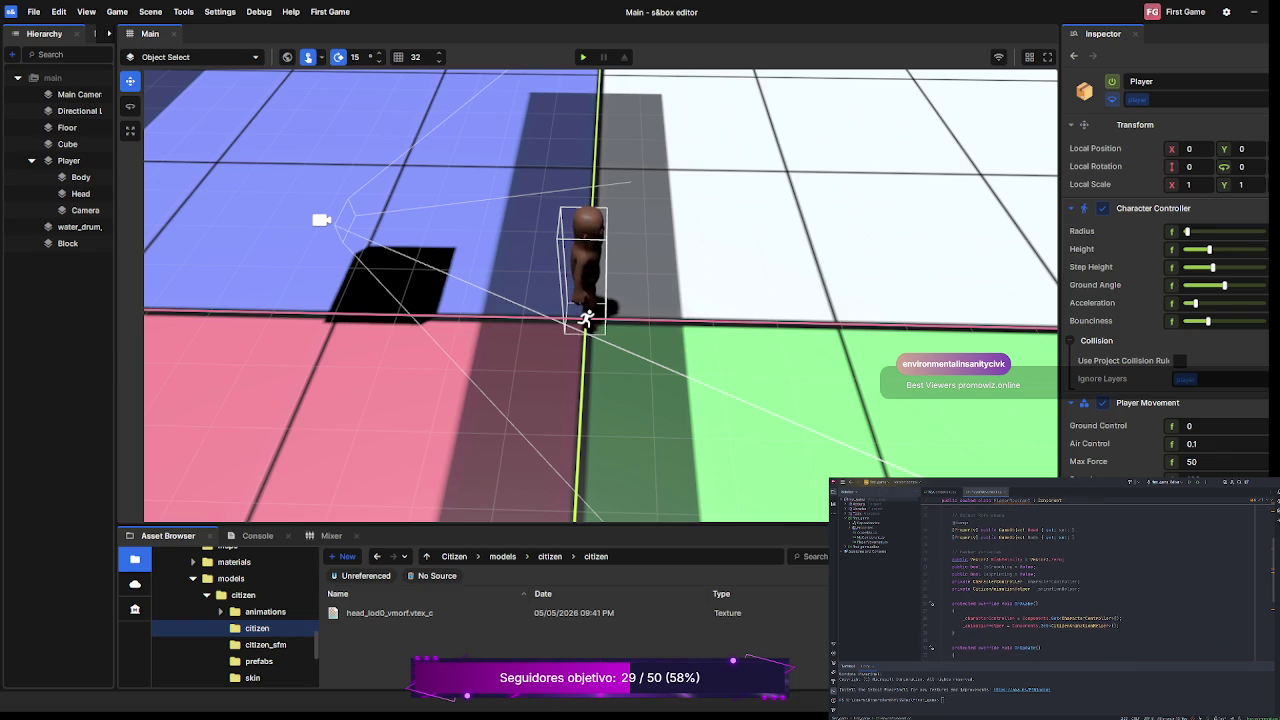
scroll(1050, 580, "down", 5)
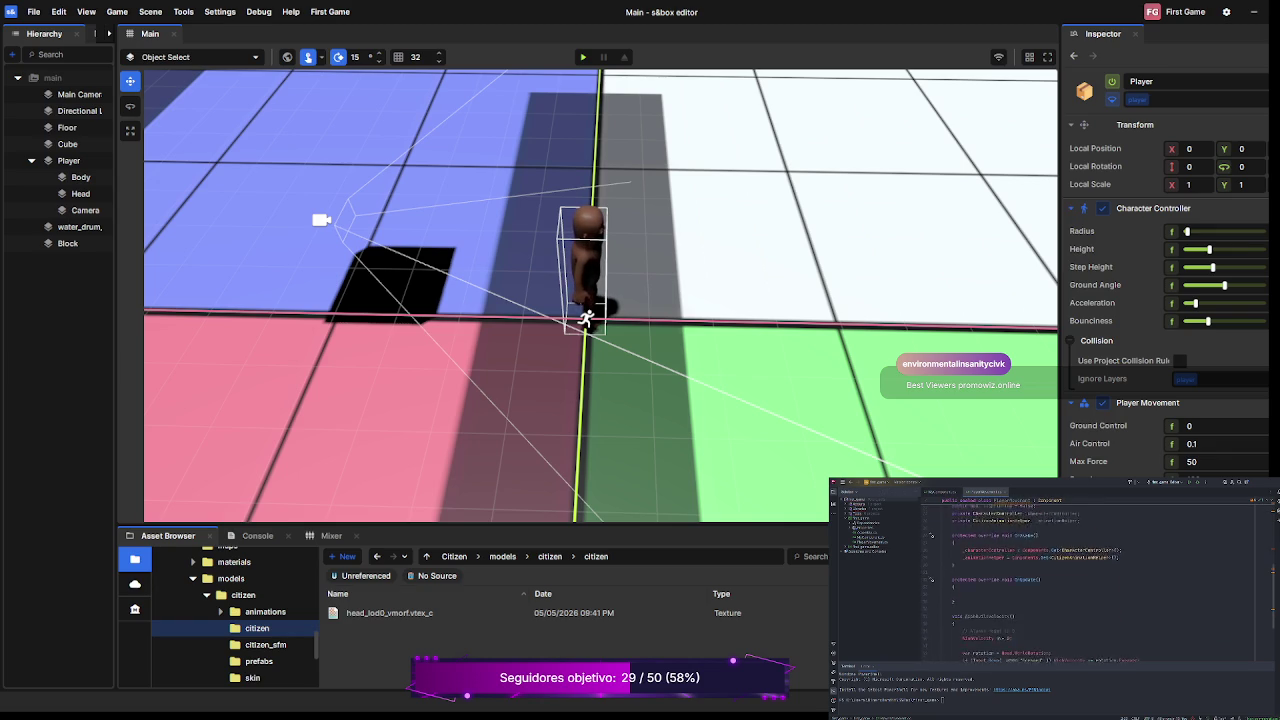
scroll(1097, 574, "down", 2)
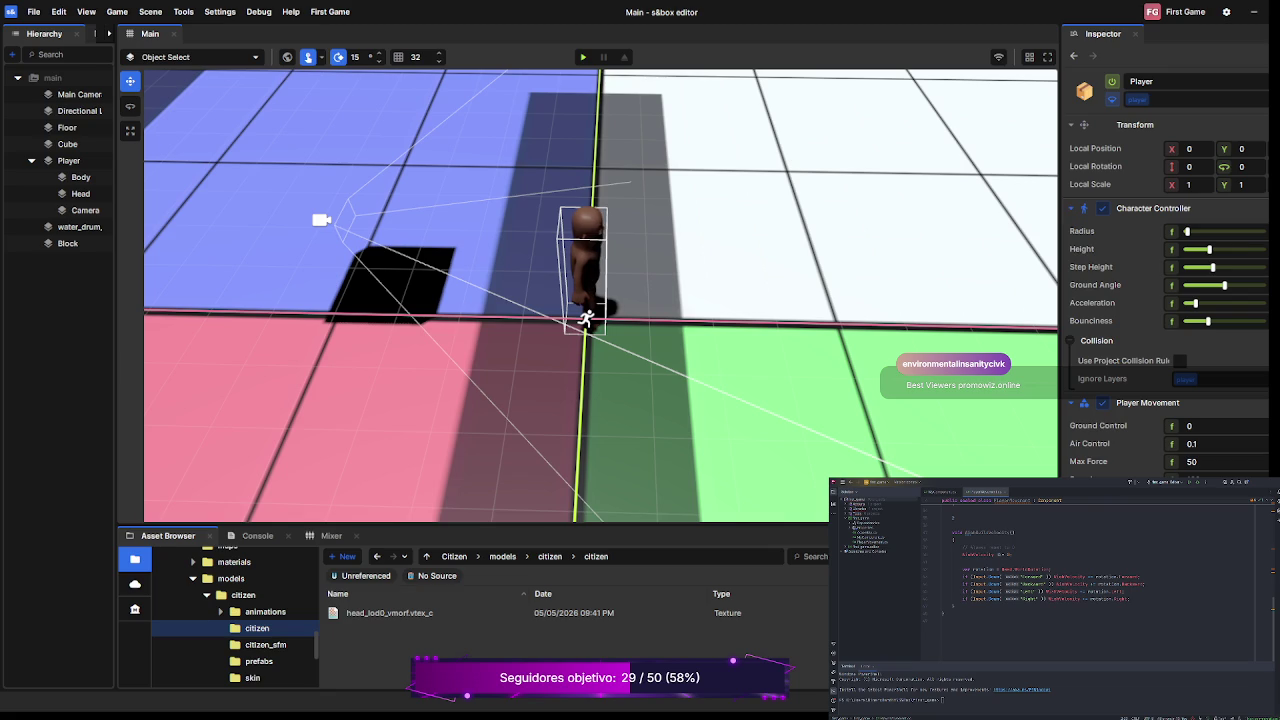
- Below the Right input check, add the line playerVelocity = playerVelocity * (0);
left_click(931, 598)
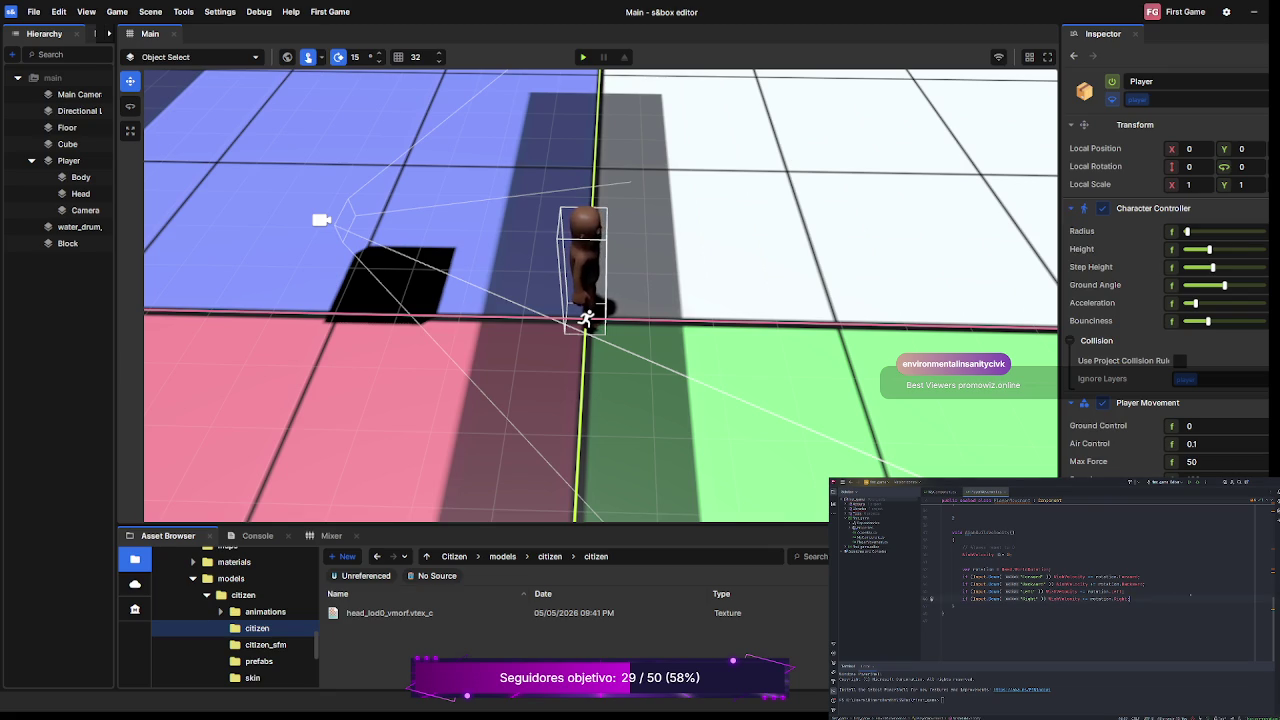
key("Return")
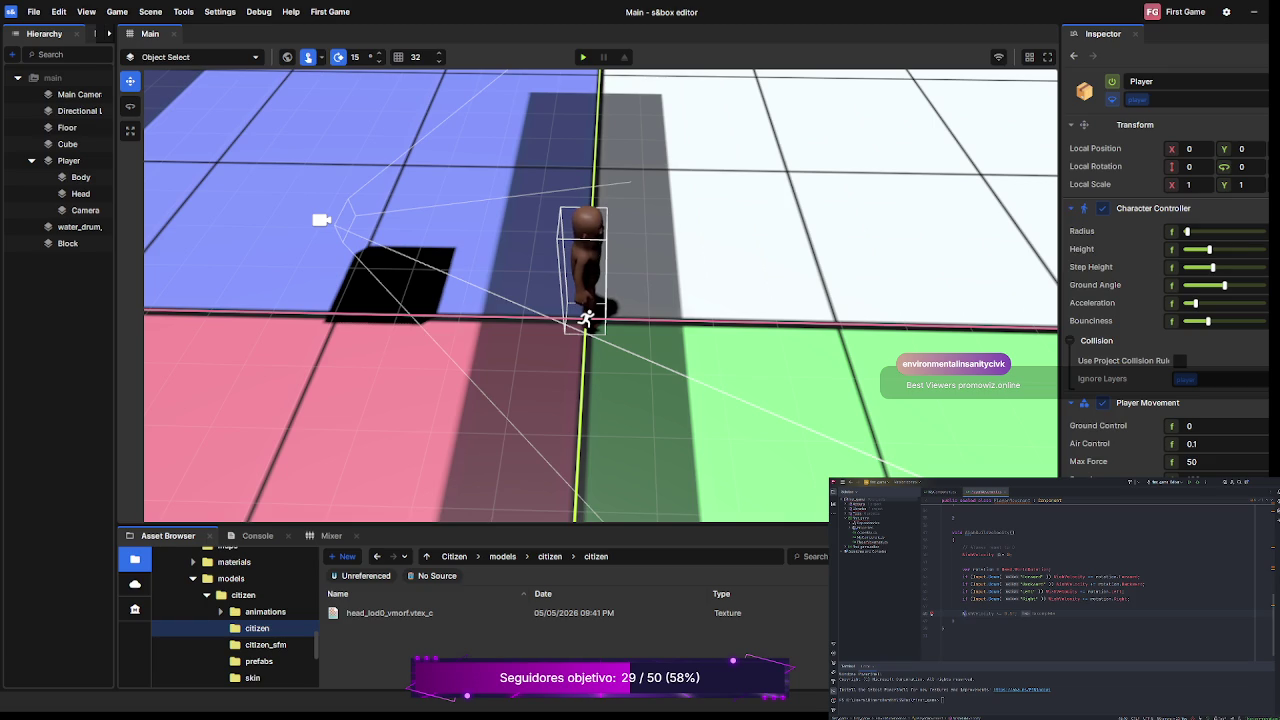
type("playerVelocity")
type(" = playerVelocity")
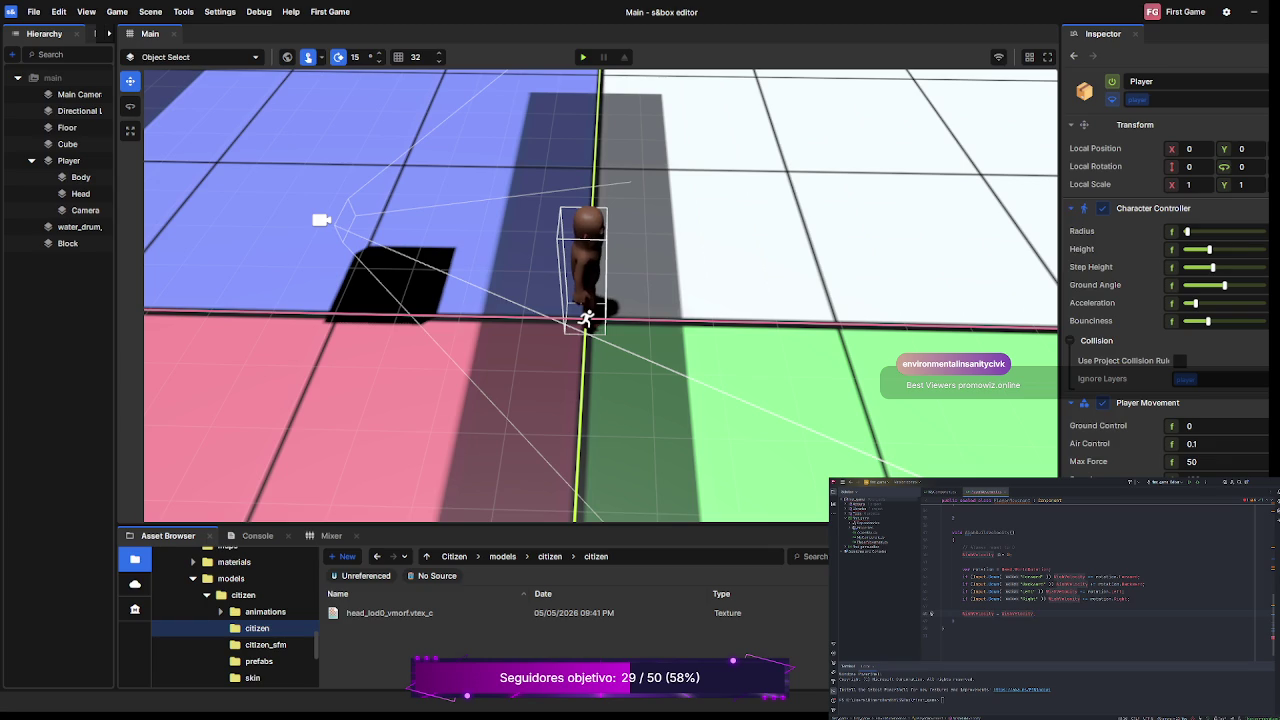
type(" *")
type("(")
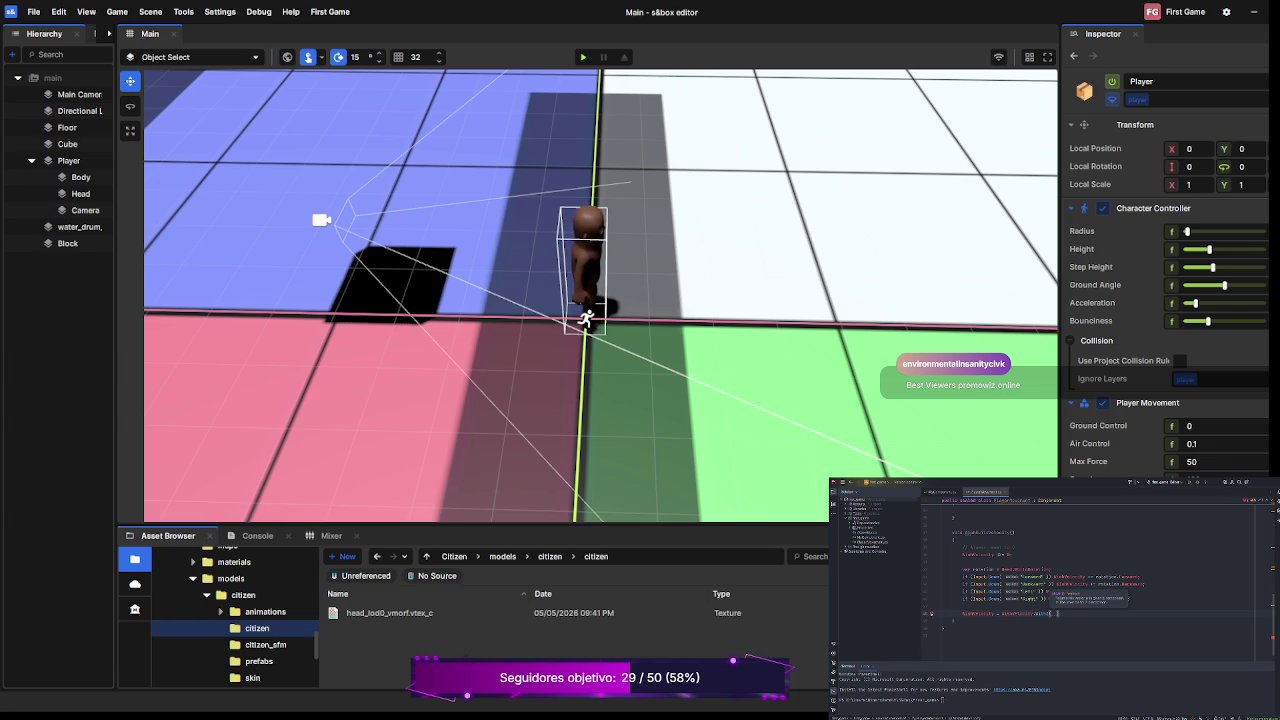
type("0);")
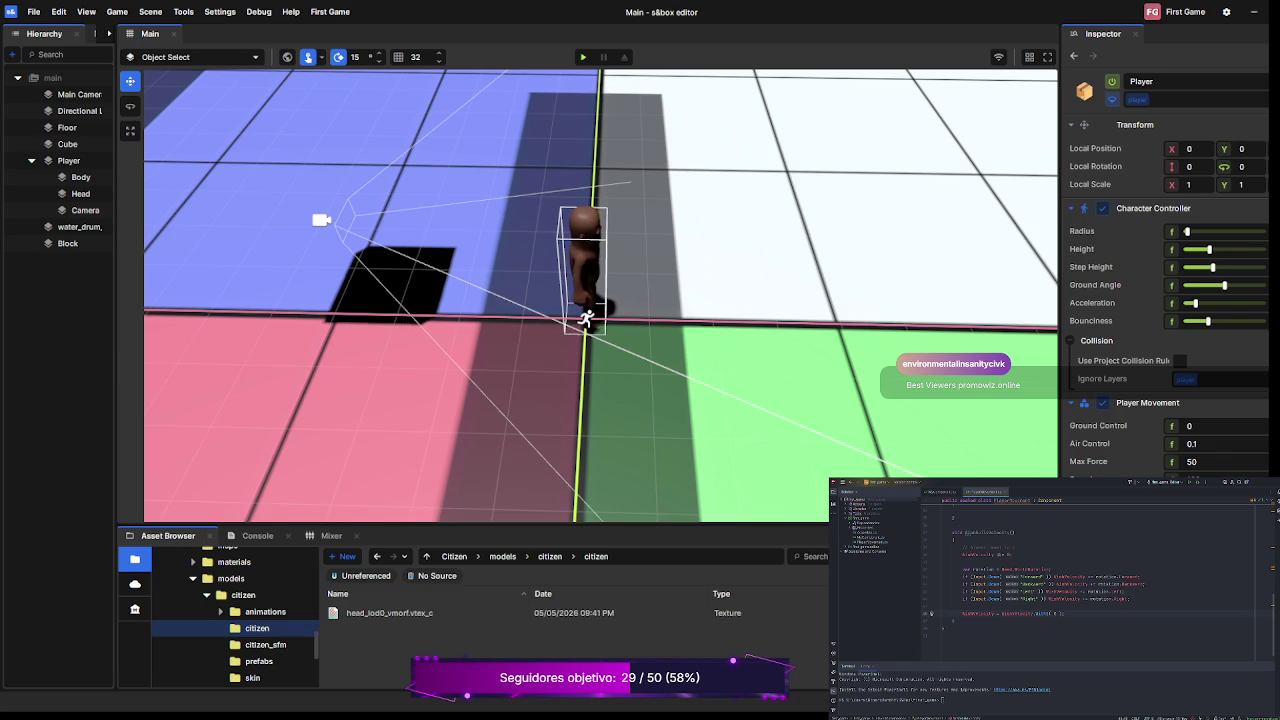
- Start an if statement on a new line below the velocity-flattening statement
key("Return")
type("if")
type("(")
- Close the if condition with the IsNearlyZero check and write WishVelocity = WishVelocity.Normal
type("AimVelocity")
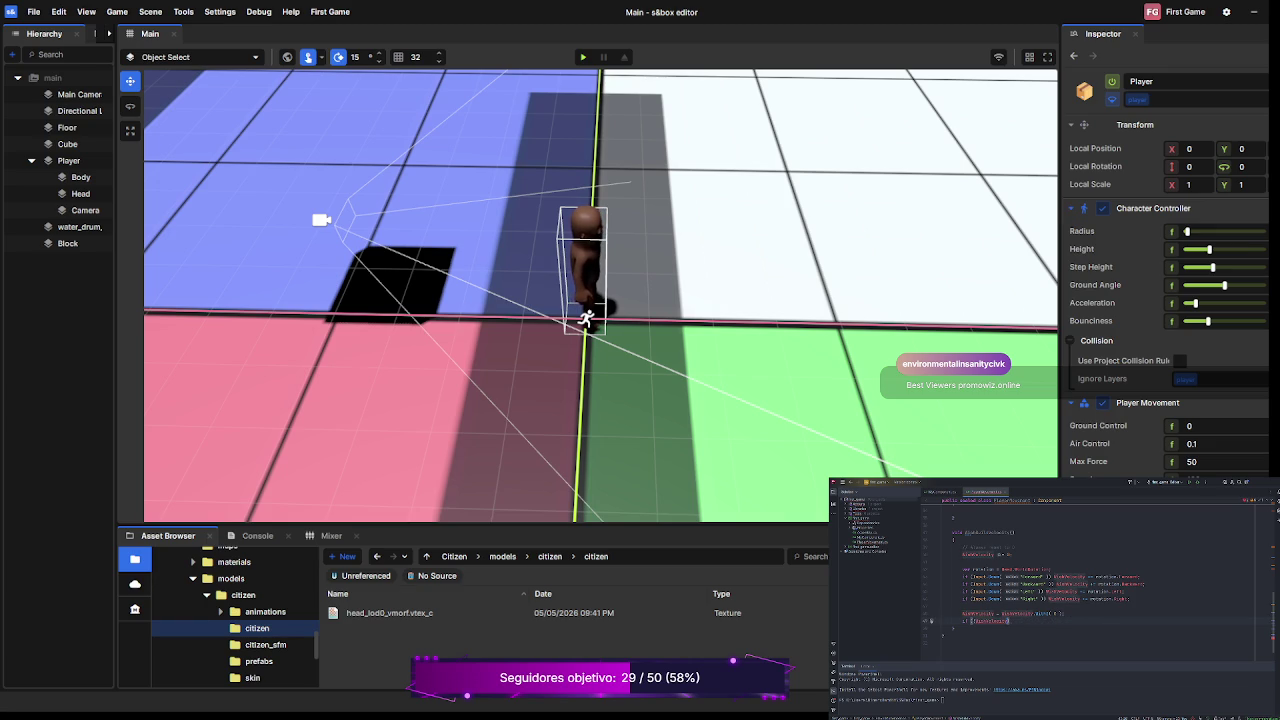
type(".IsNearlyZero()")
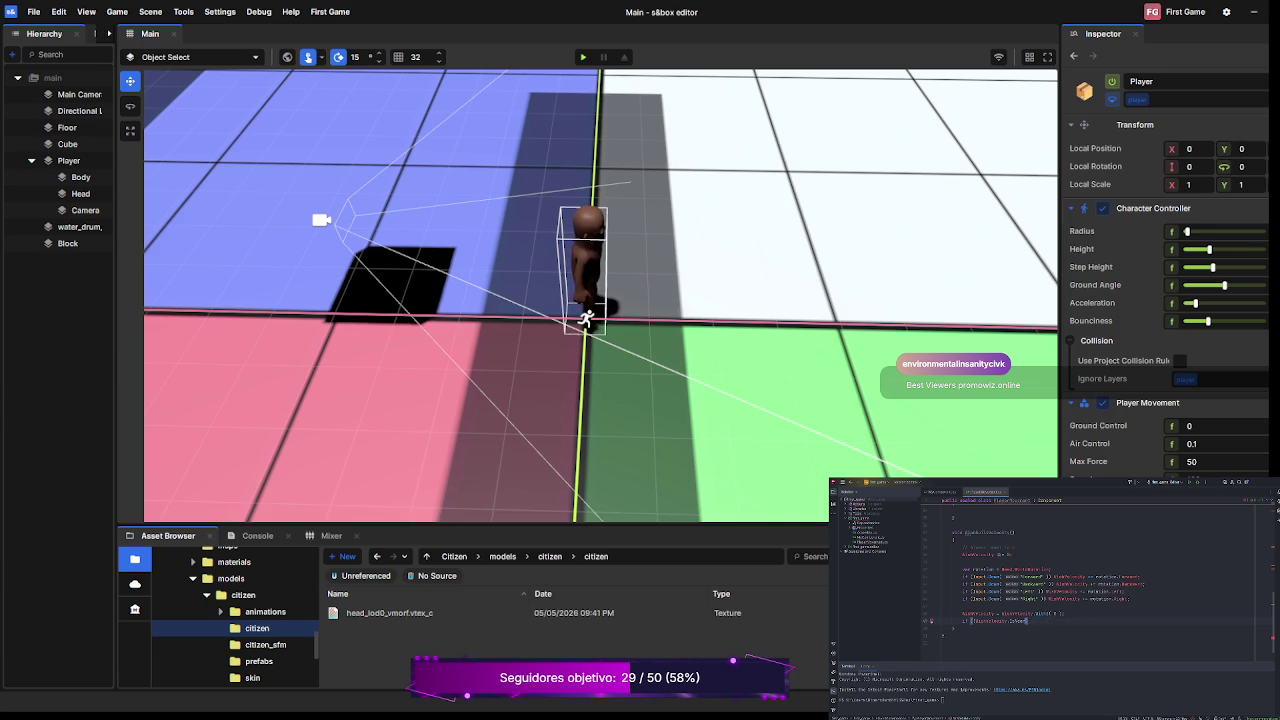
type("ZeroLength")
type("WishVelocity = WishVelocity.Normal")
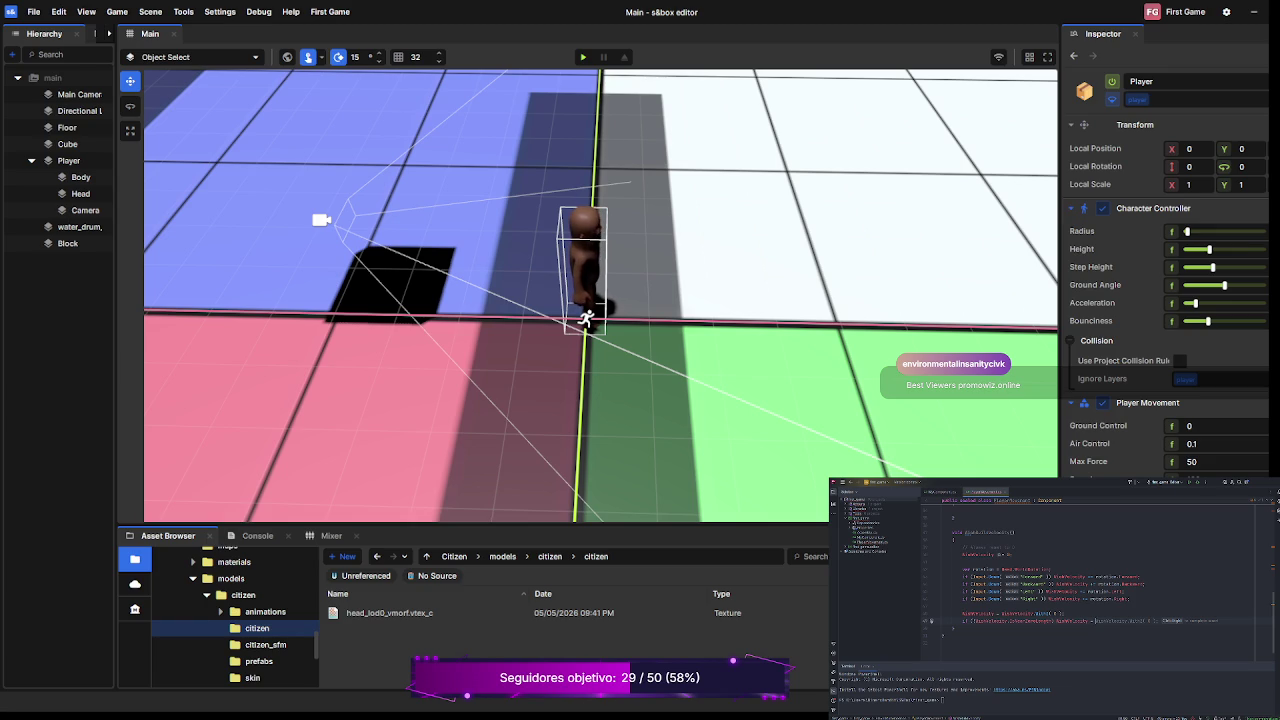
- Append .Normal to the WishVelocity line and insert a new line above the IsGrounded checks
key("Tab")
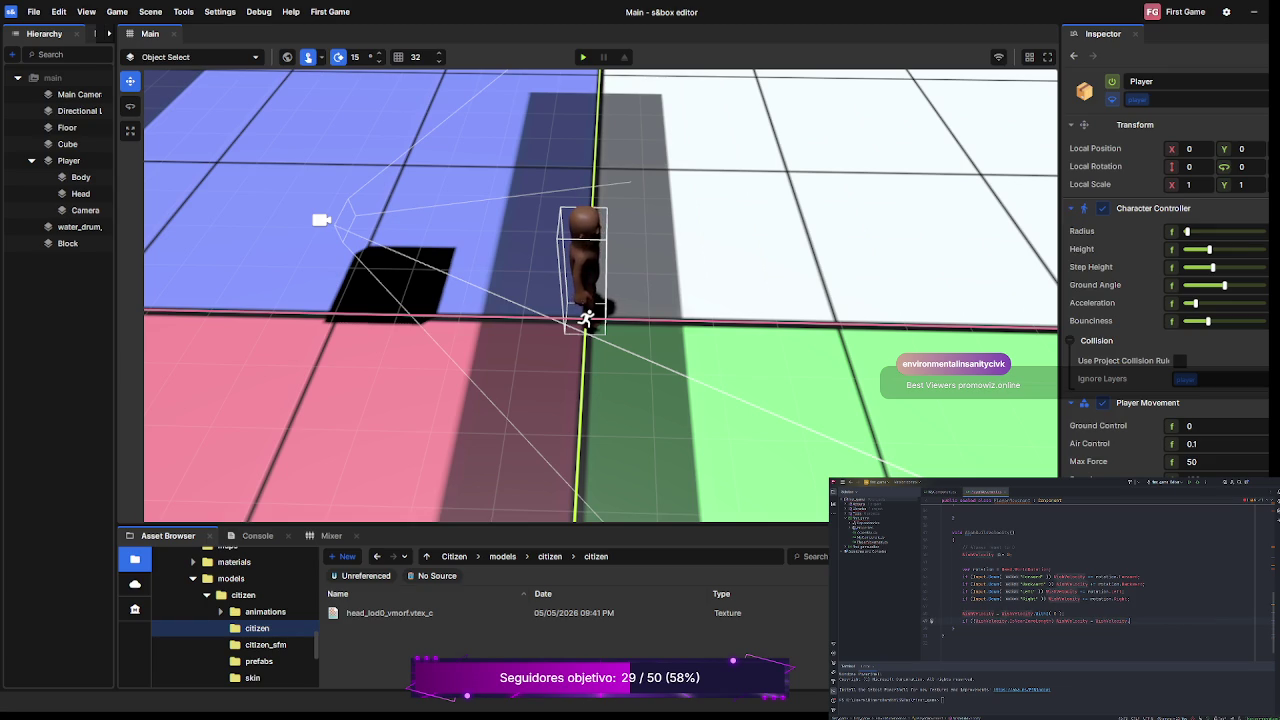
type(".Normal;")
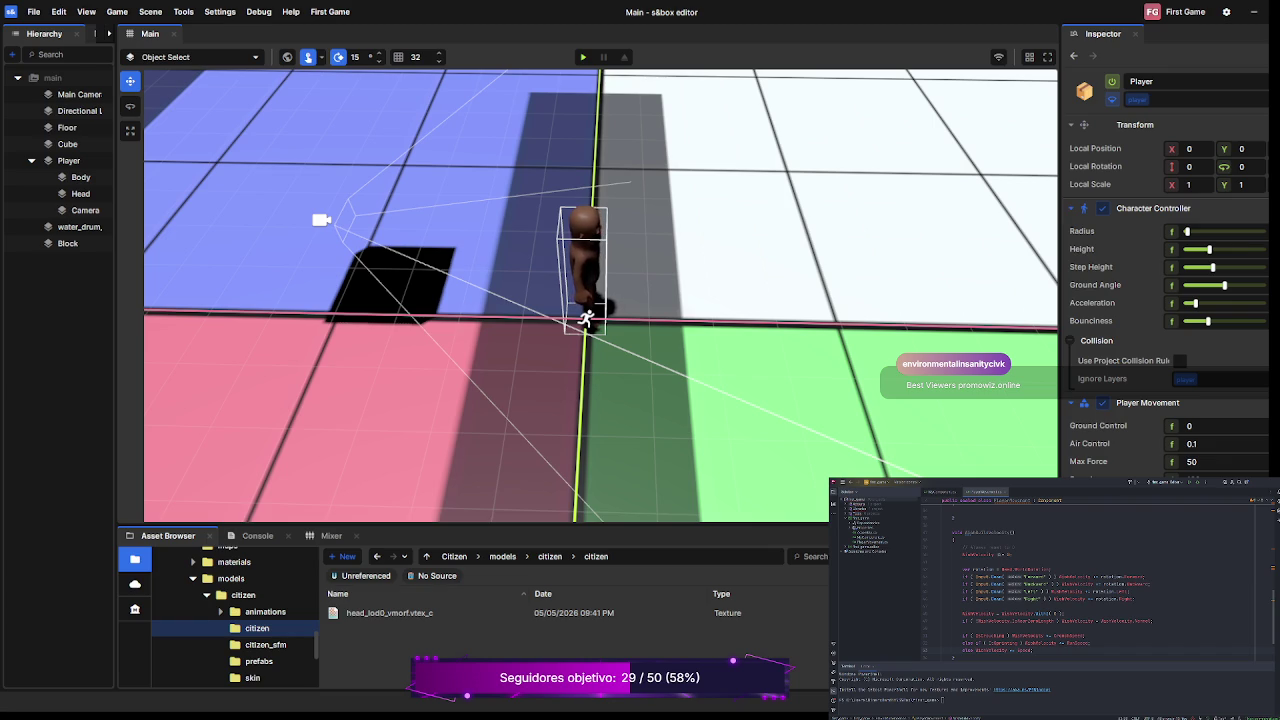
key("Return")
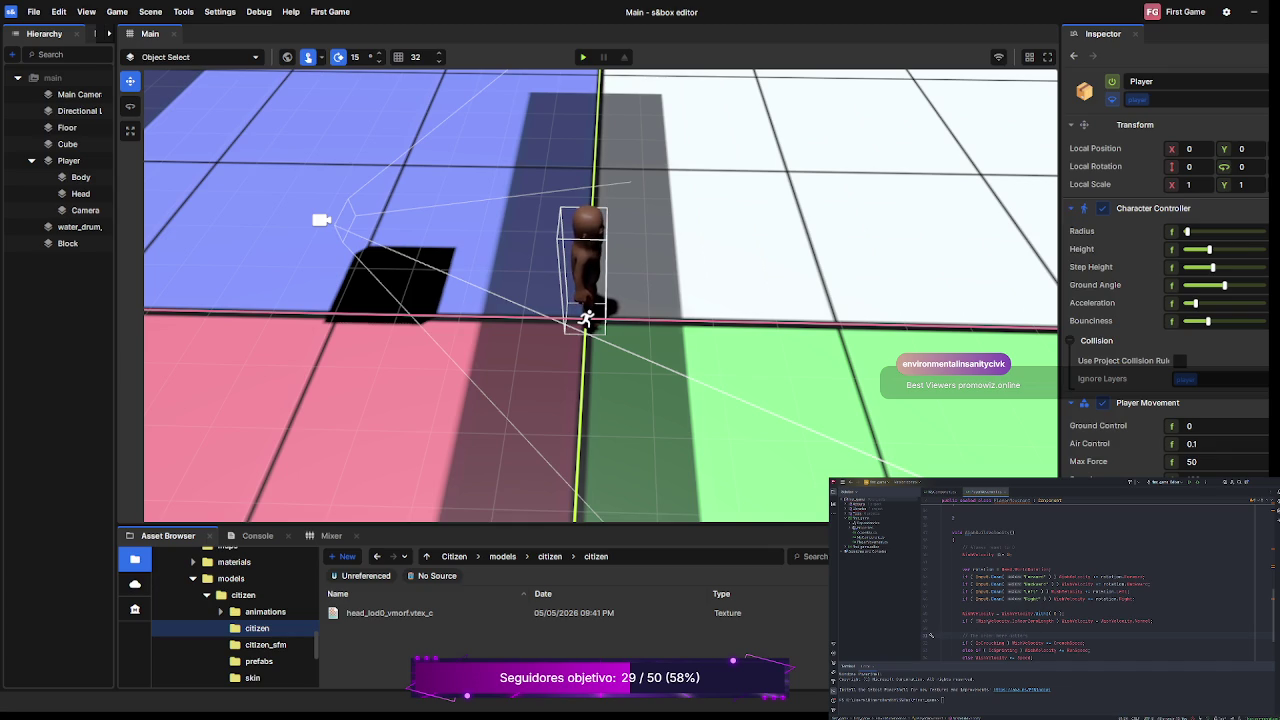
- Declare a new Jump method below the movement logic, expand its braces and begin an if check
scroll(930, 635, "down", 1)
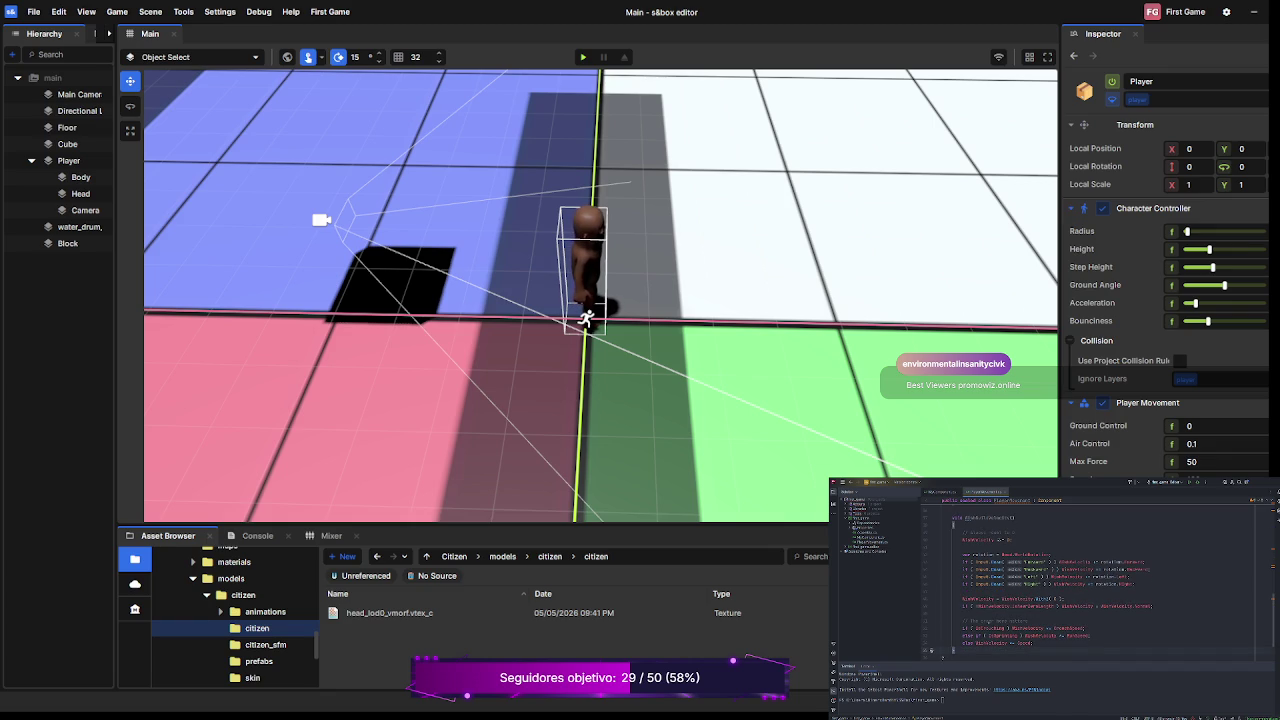
scroll(988, 600, "down", 2)
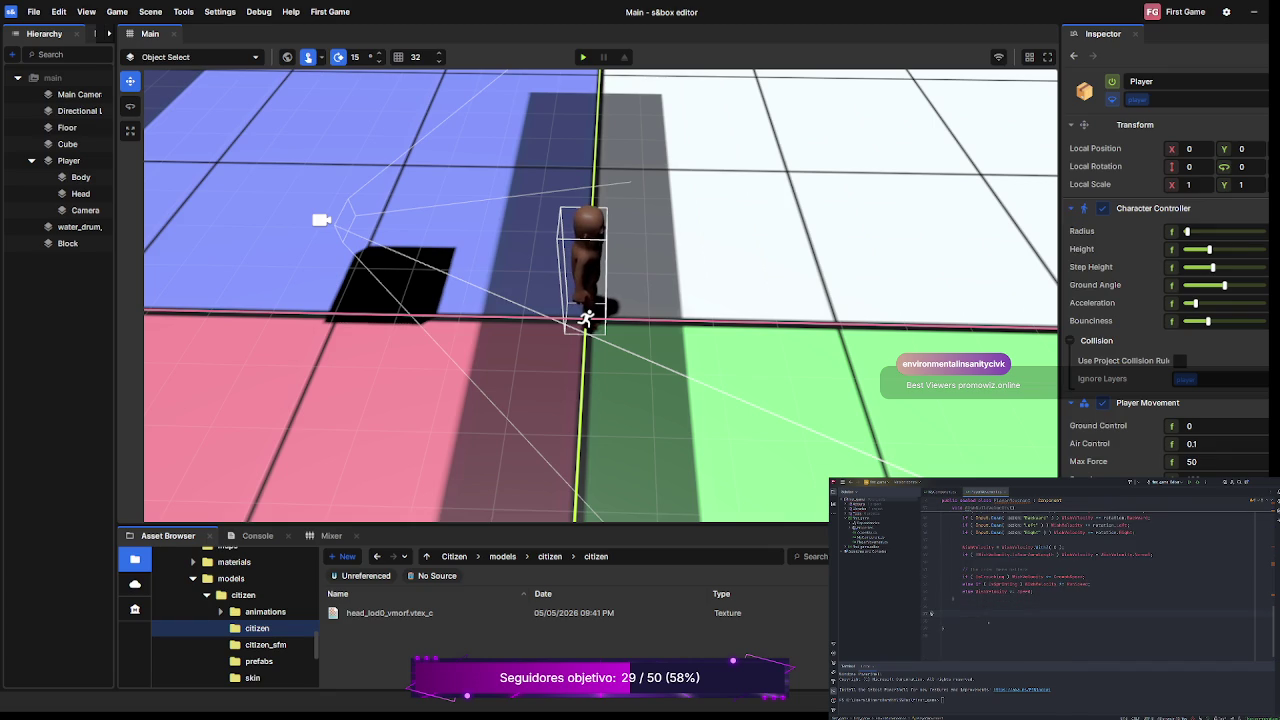
type("se ")
type("{Gr")
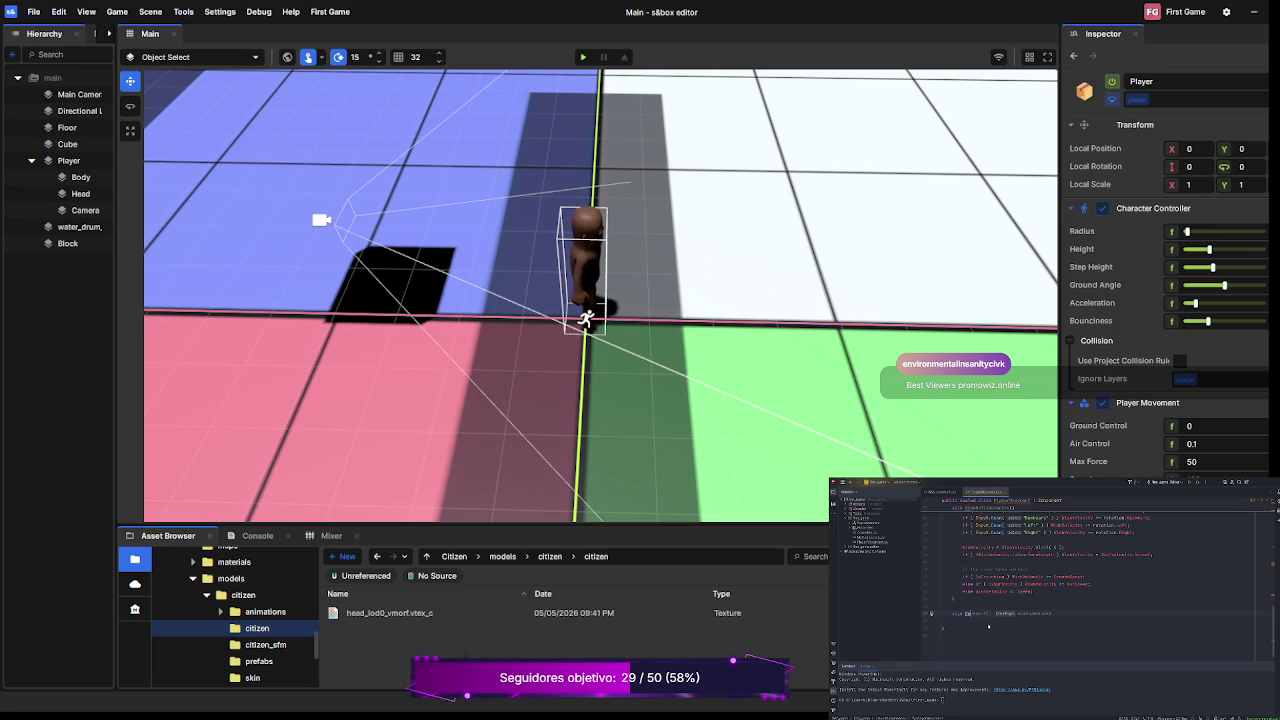
type("u")
key("Return")
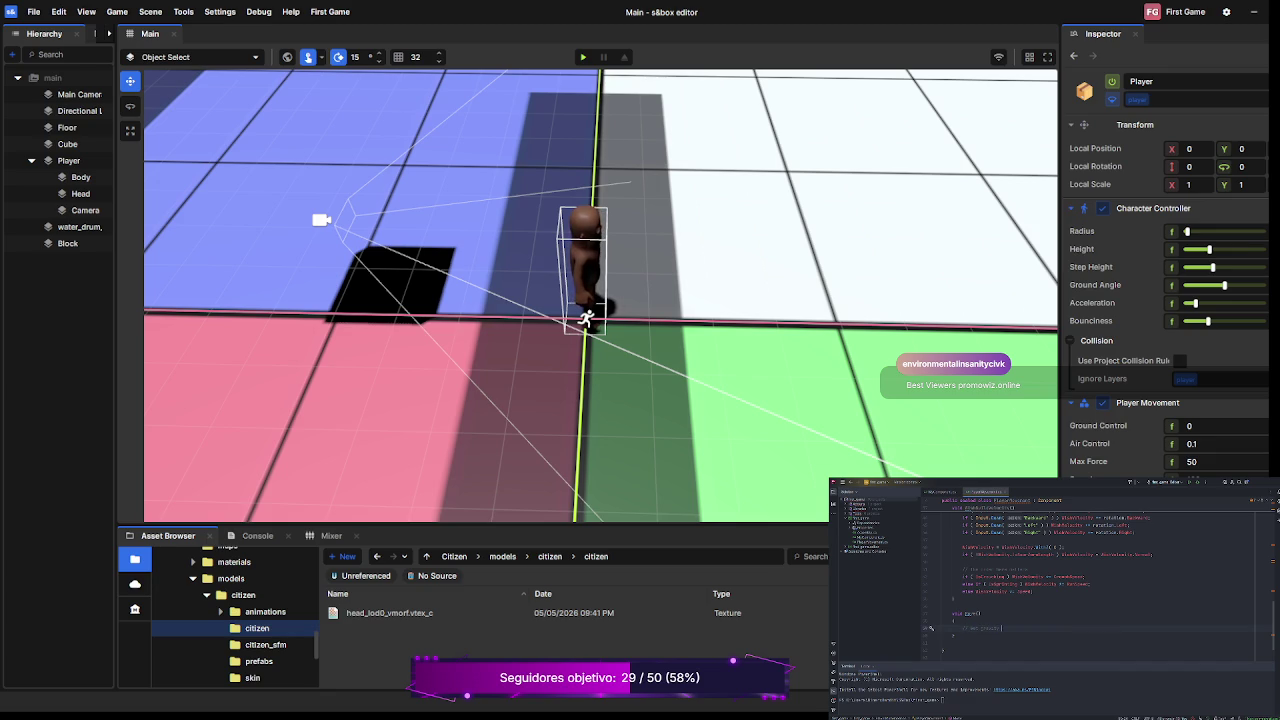
type("ea")
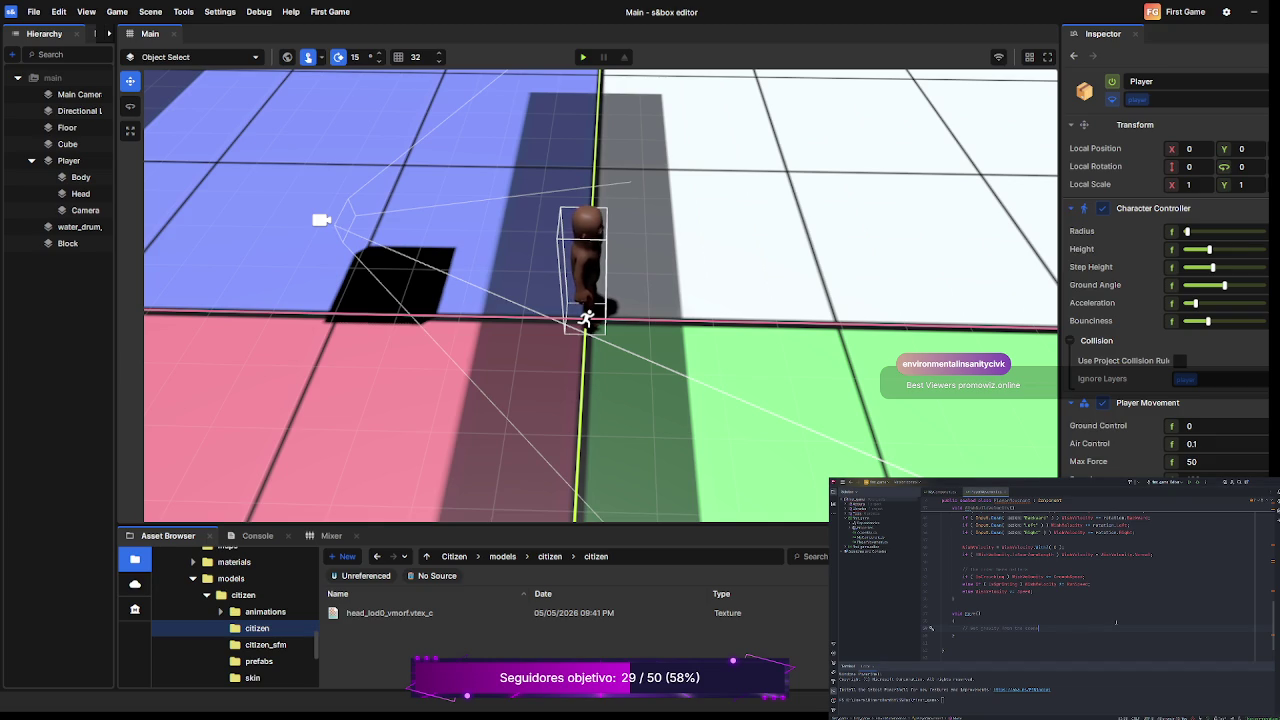
- Add a new line under the Jump method's comment, hide the file tree and expand the main menu
key("Return")
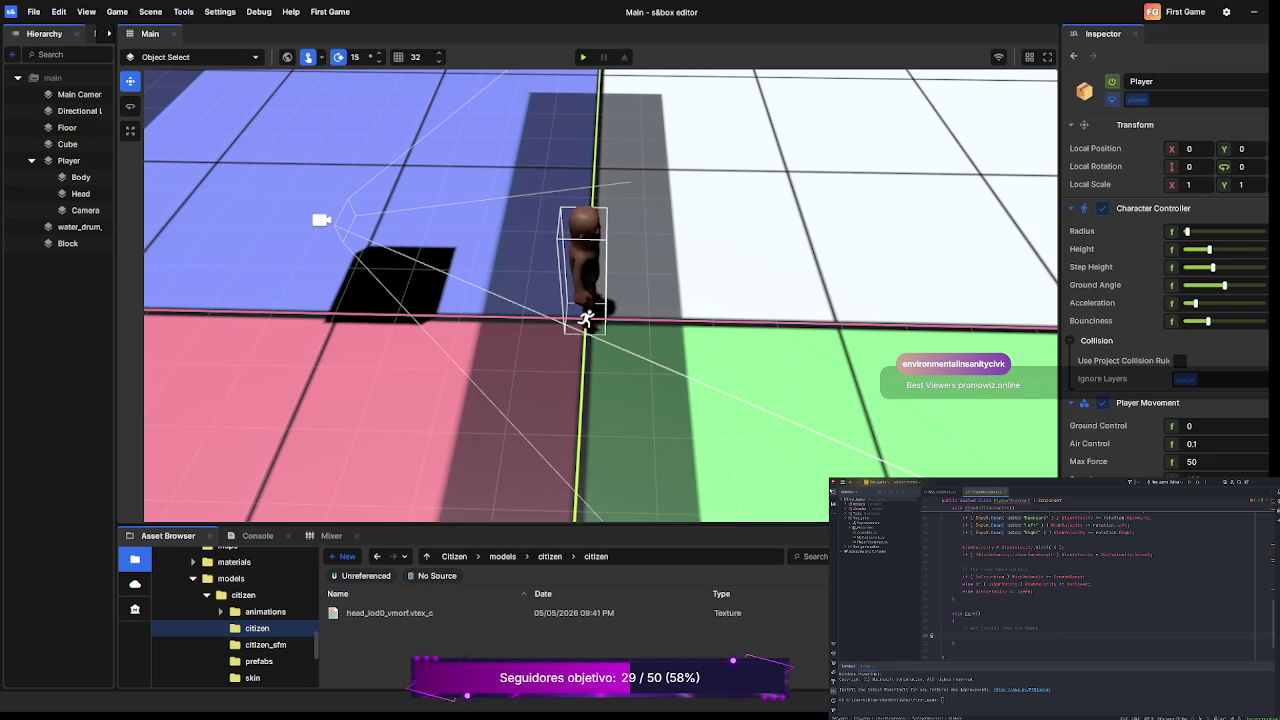
key("ctrl+b")
key("ctrl+b")
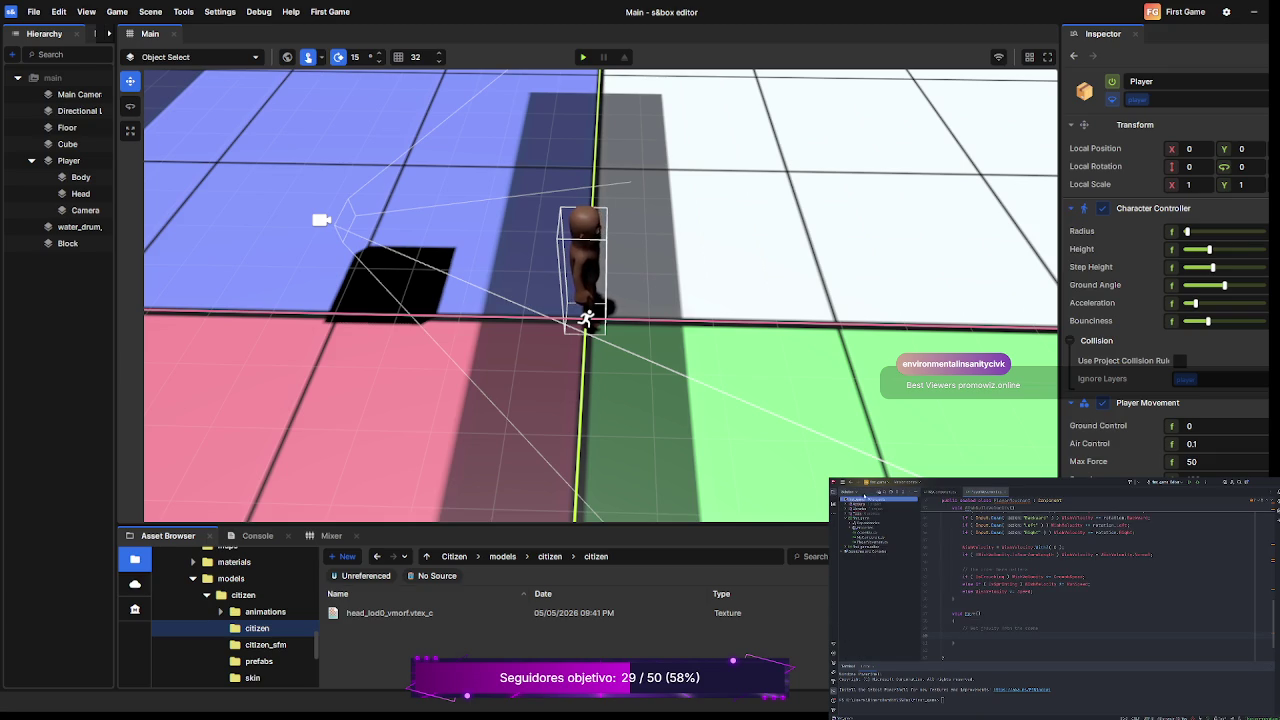
left_click(841, 481)
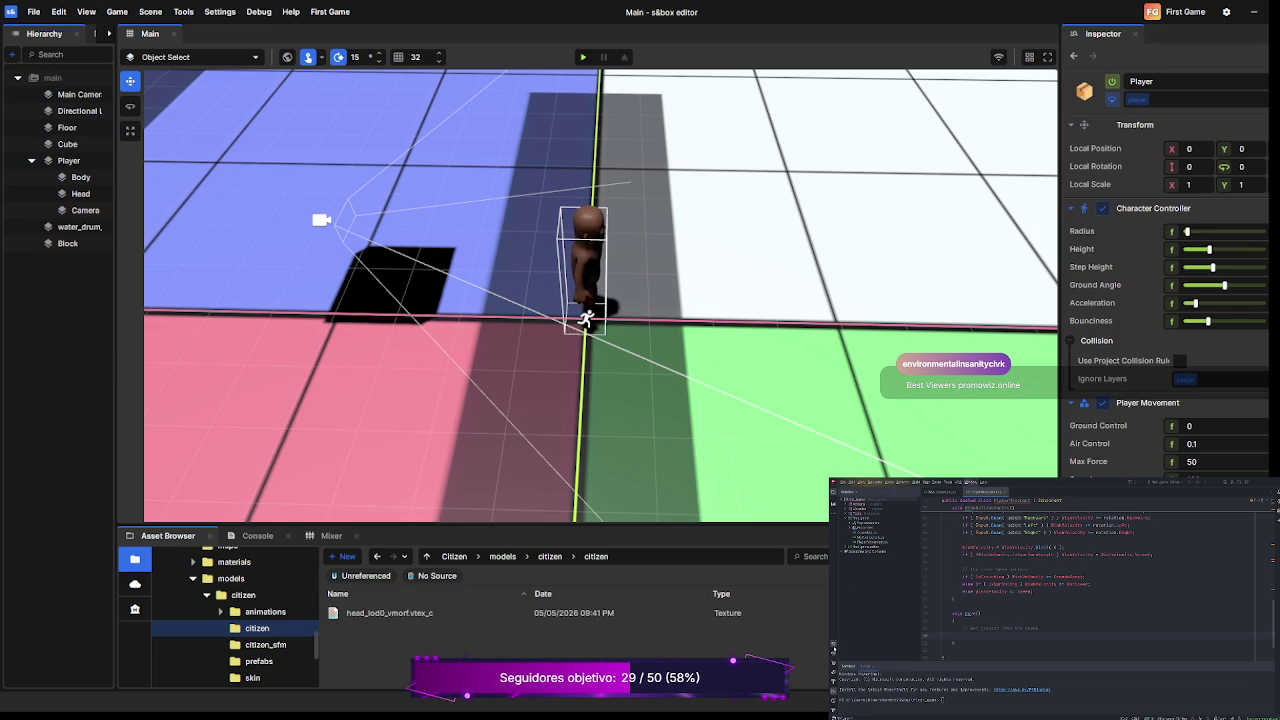
- Switch the code editor's bottom panel away from the Terminal
left_click(833, 652)
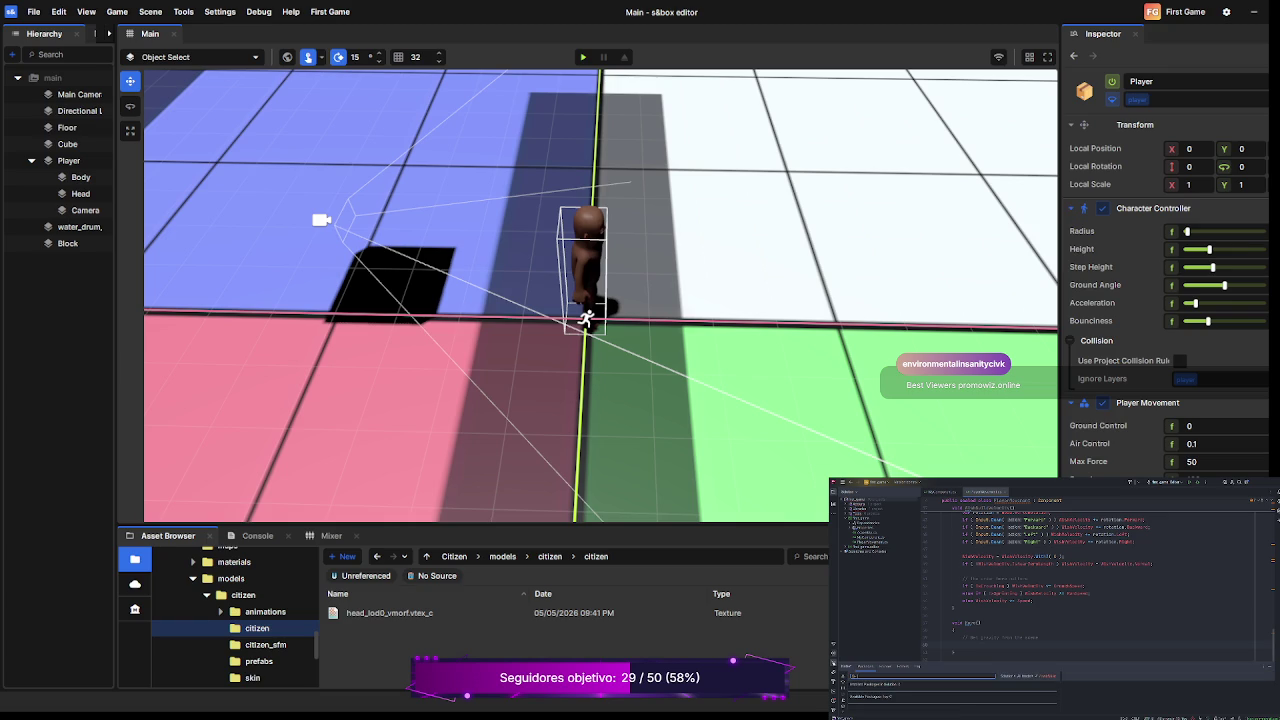
- Show the build output in the bottom panel and bring up the Structure outline panel
left_click(838, 677)
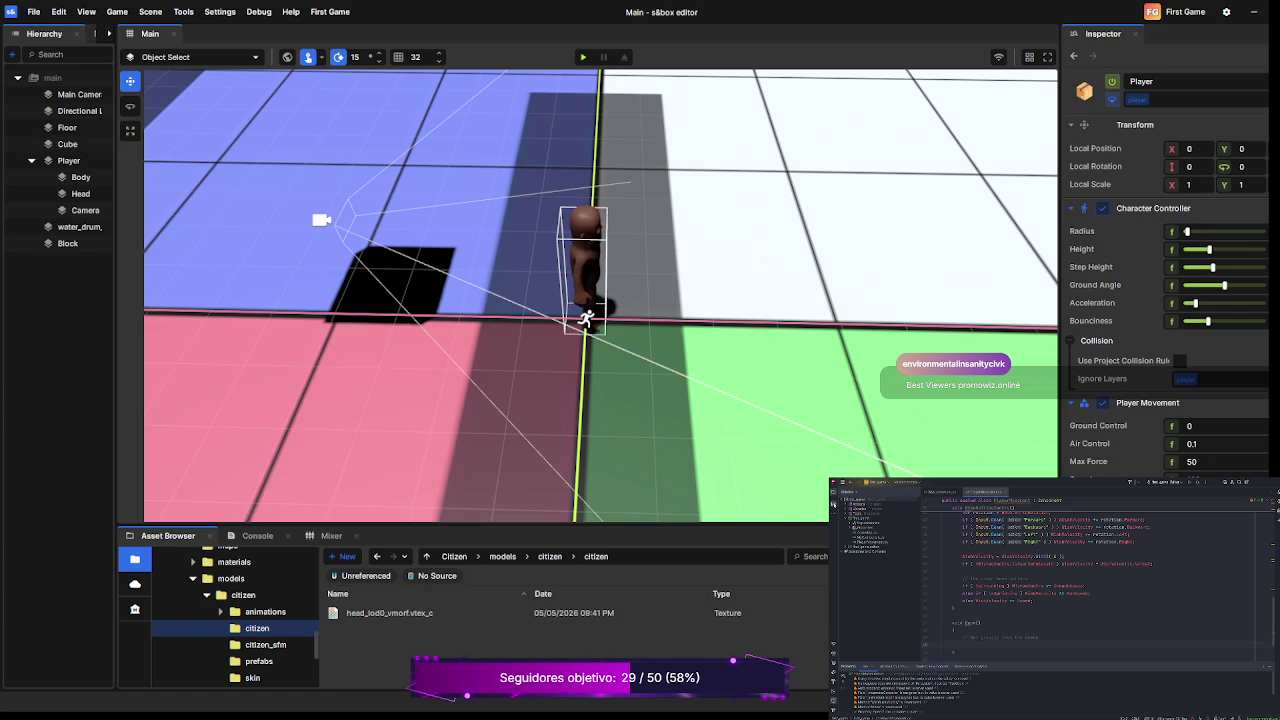
left_click(833, 503)
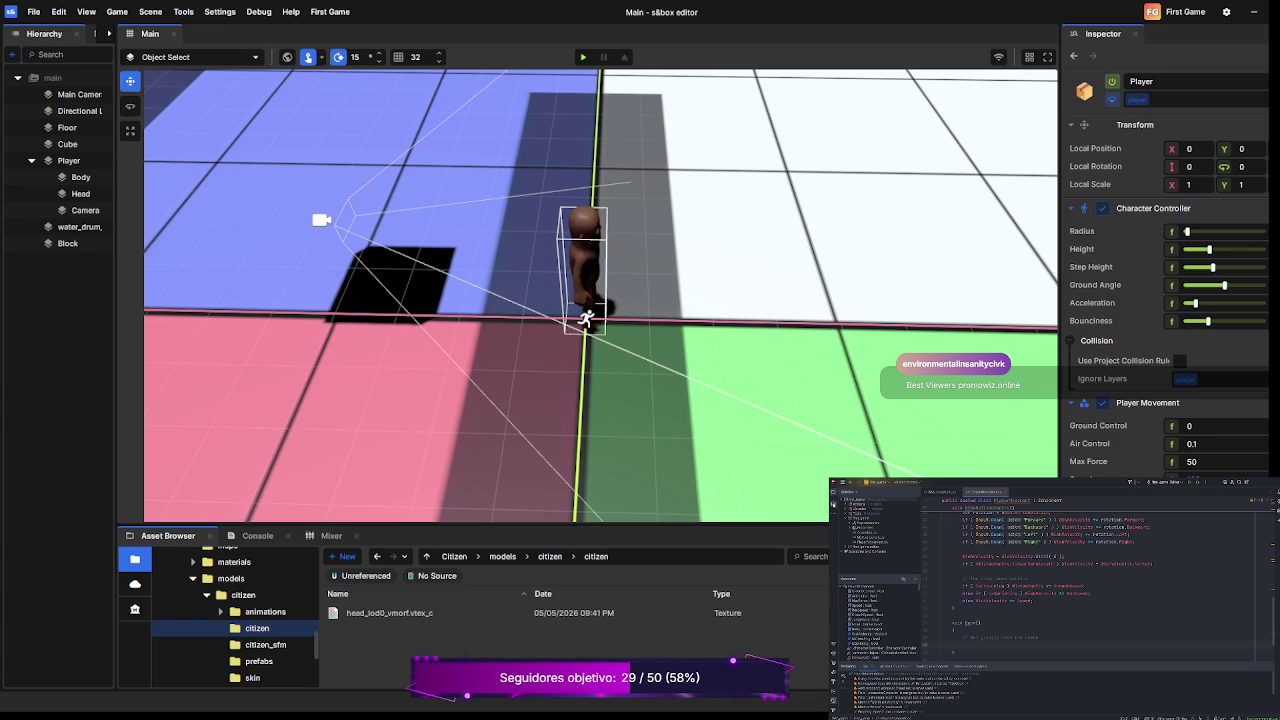
- Close the Structure outline panel and return to the PlayerMovement code
left_click(962, 644)
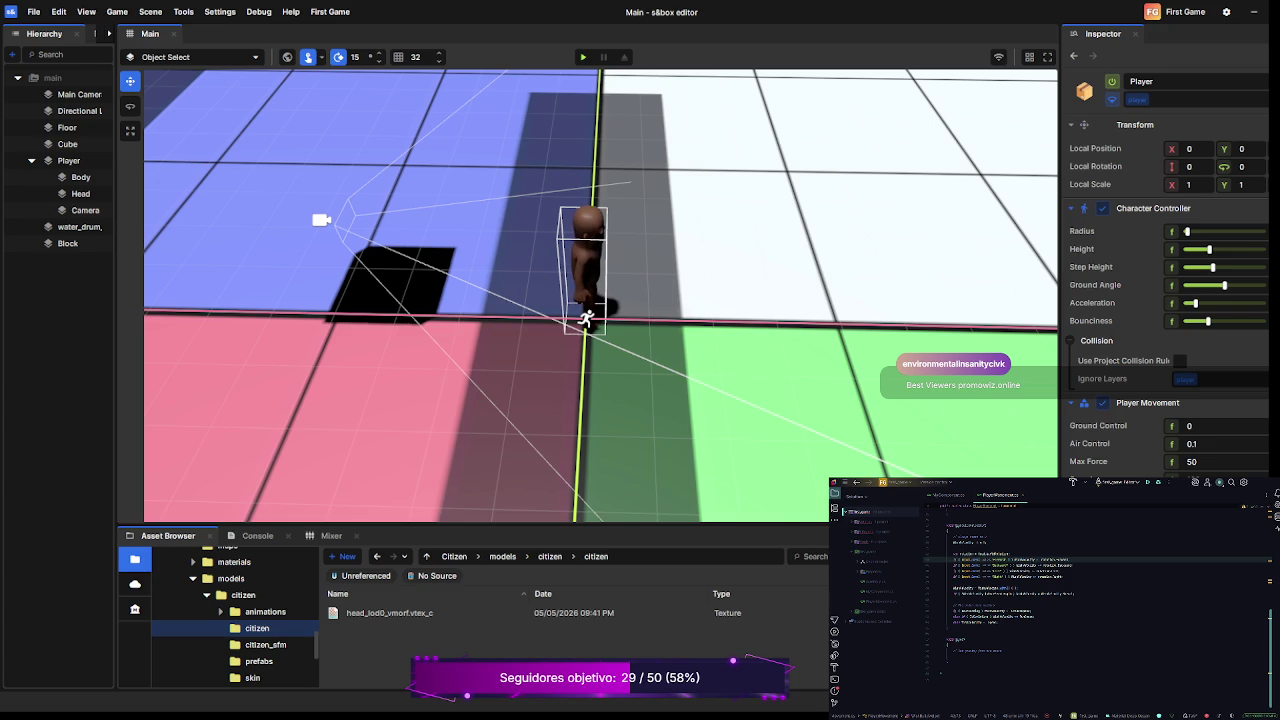
- Put the cursor on an empty line in the movement script, then return to the if statement line
left_click(953, 656)
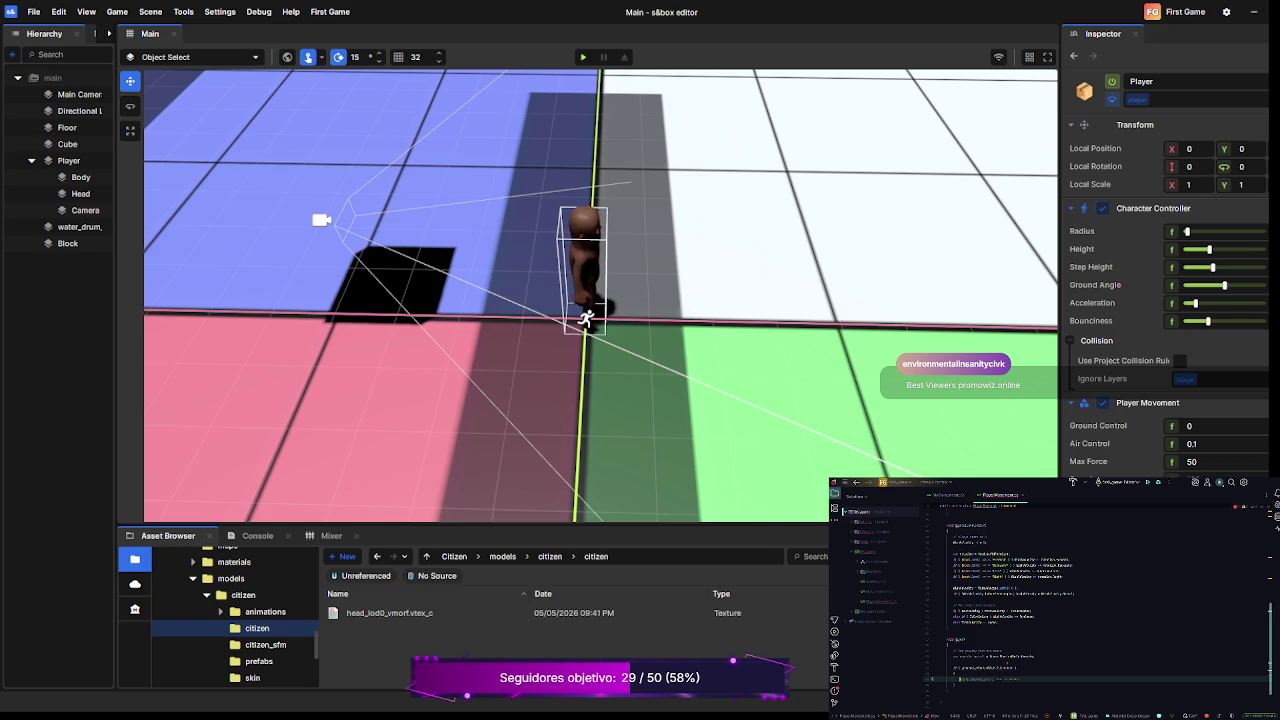
key("BackSpace")
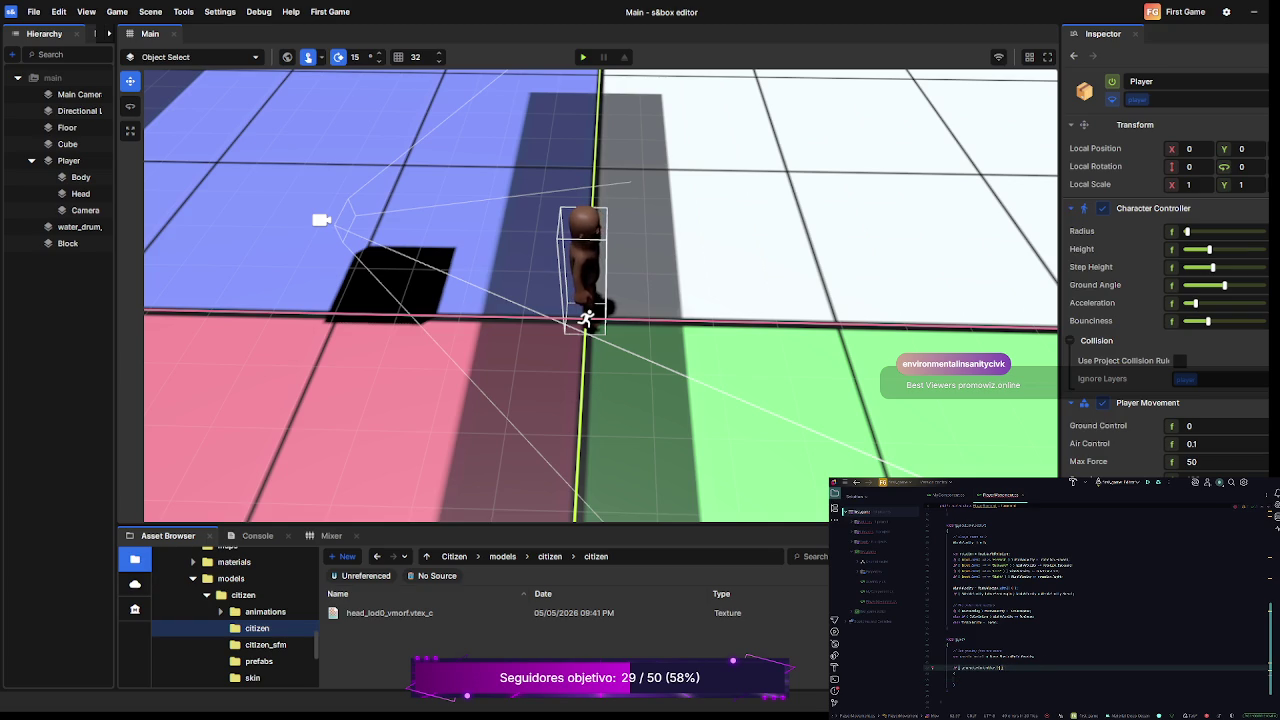
- Below the if statement's comment, write _controller.Velocity = WishVelocity using the Velocity completion
key("Return")
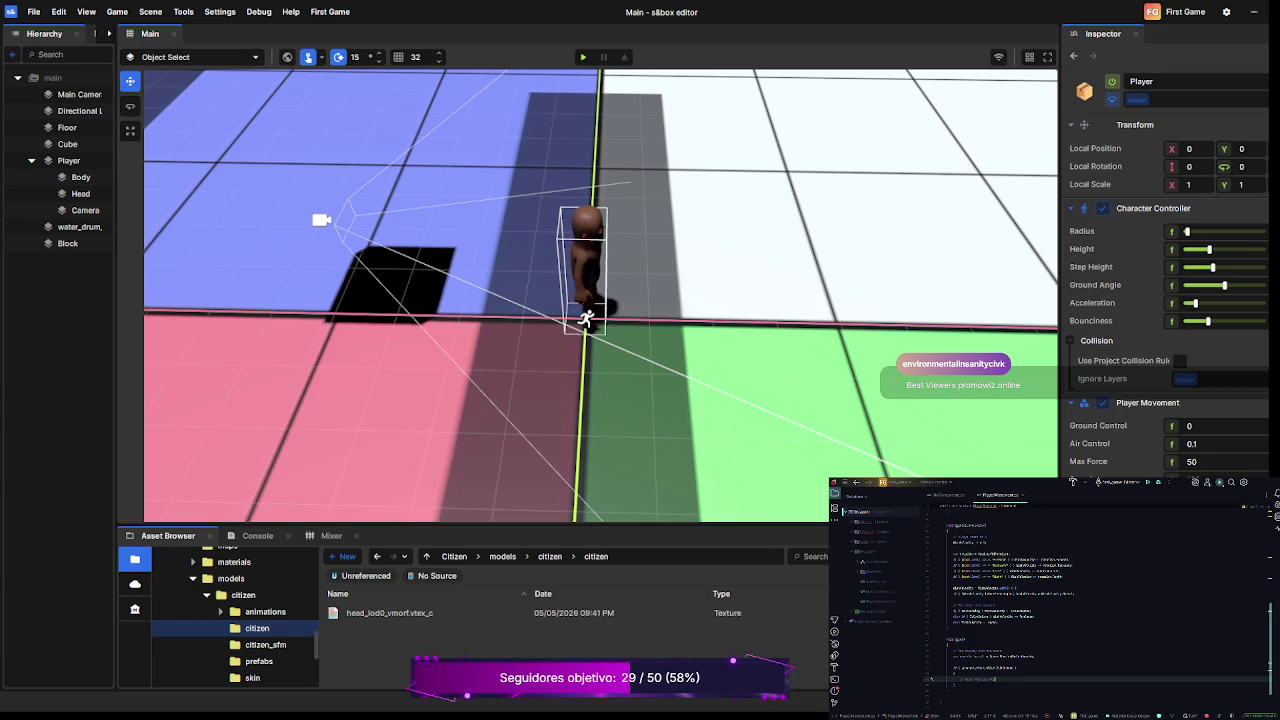
key("Return")
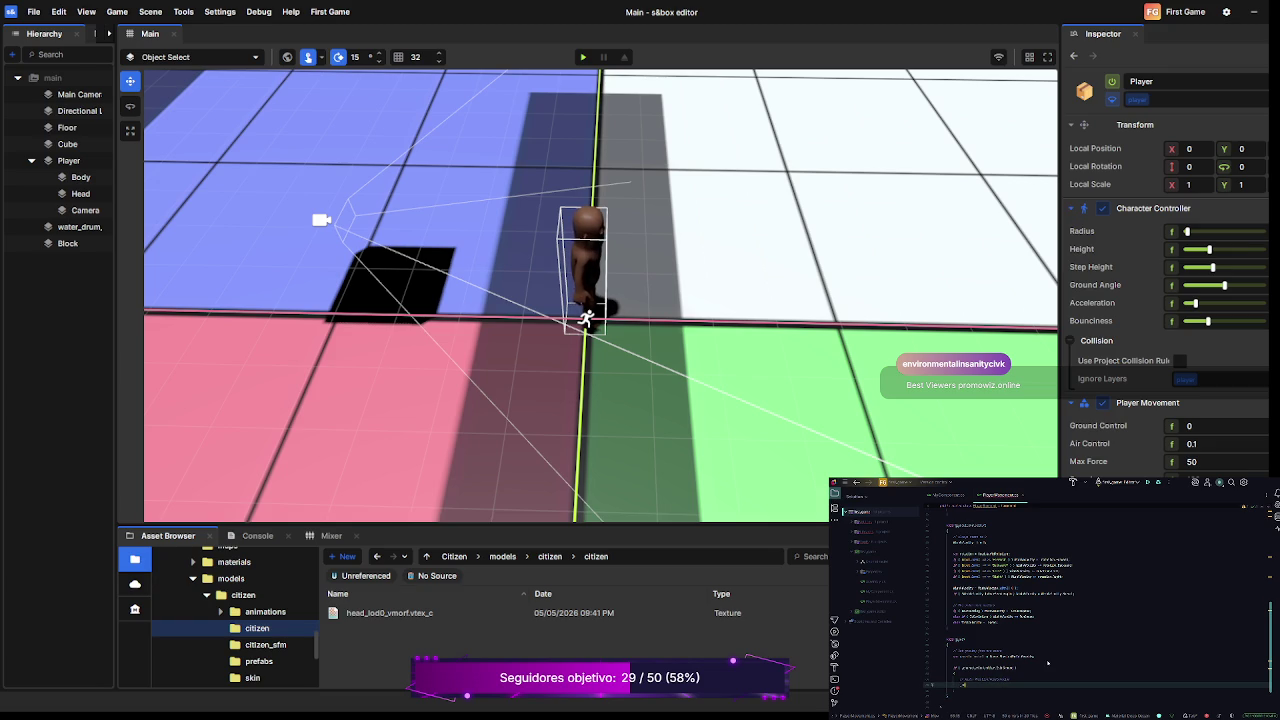
type("controller")
type(".")
type("Vel")
key("Tab")
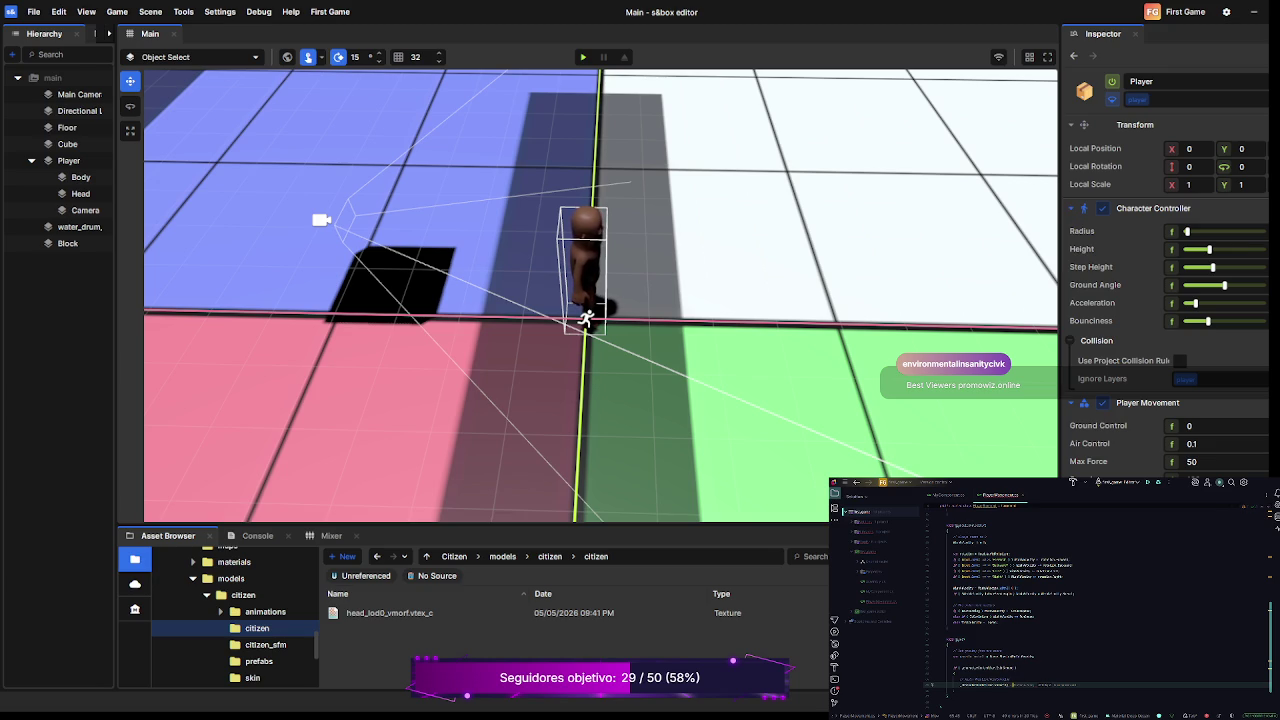
type("= WishVelocity")
- Add a characterController statement that assigns IsOnGround, using completion suggestions
key("Tab")
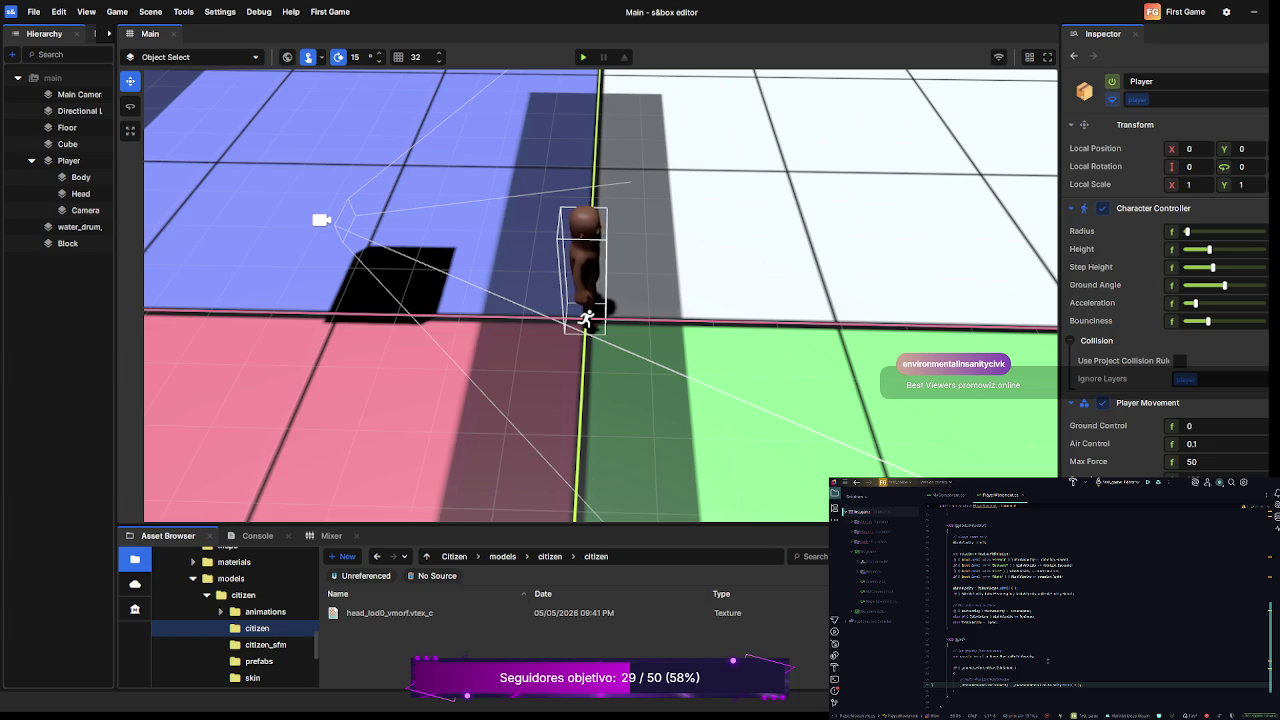
key("Return")
type("characterController.")
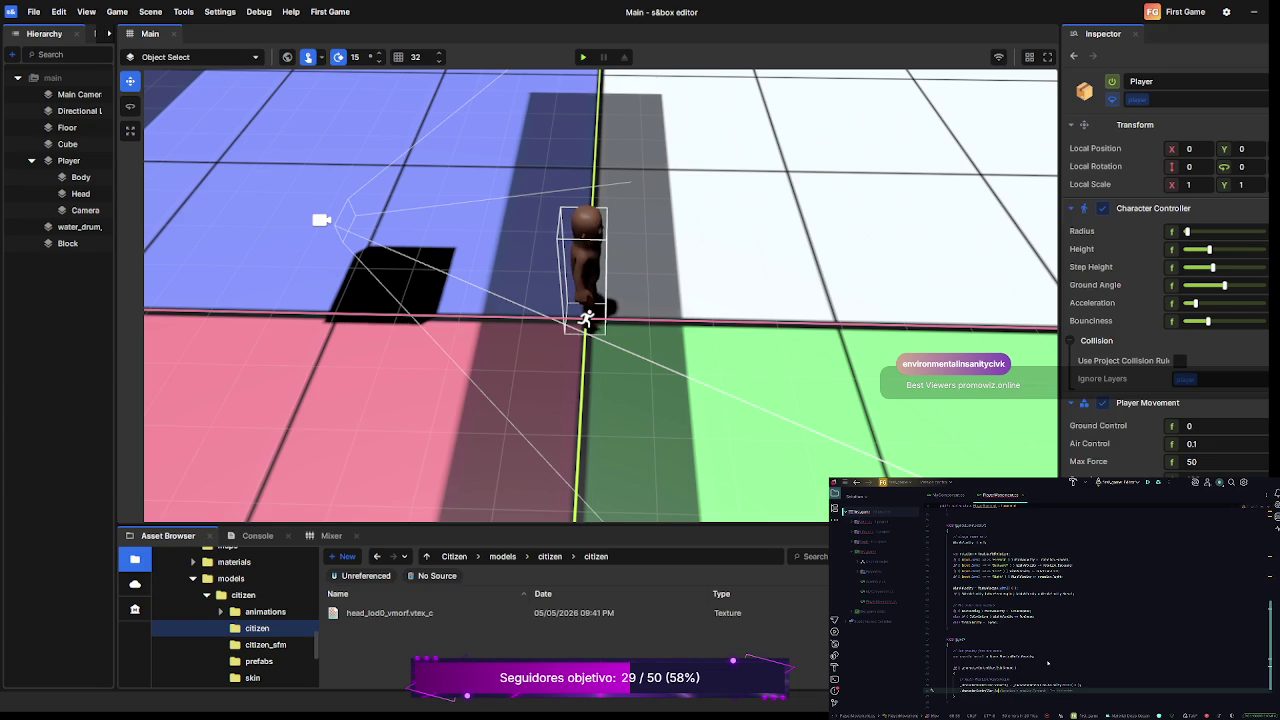
key("Tab")
type("=")
key("Tab")
type("IsOnGround")
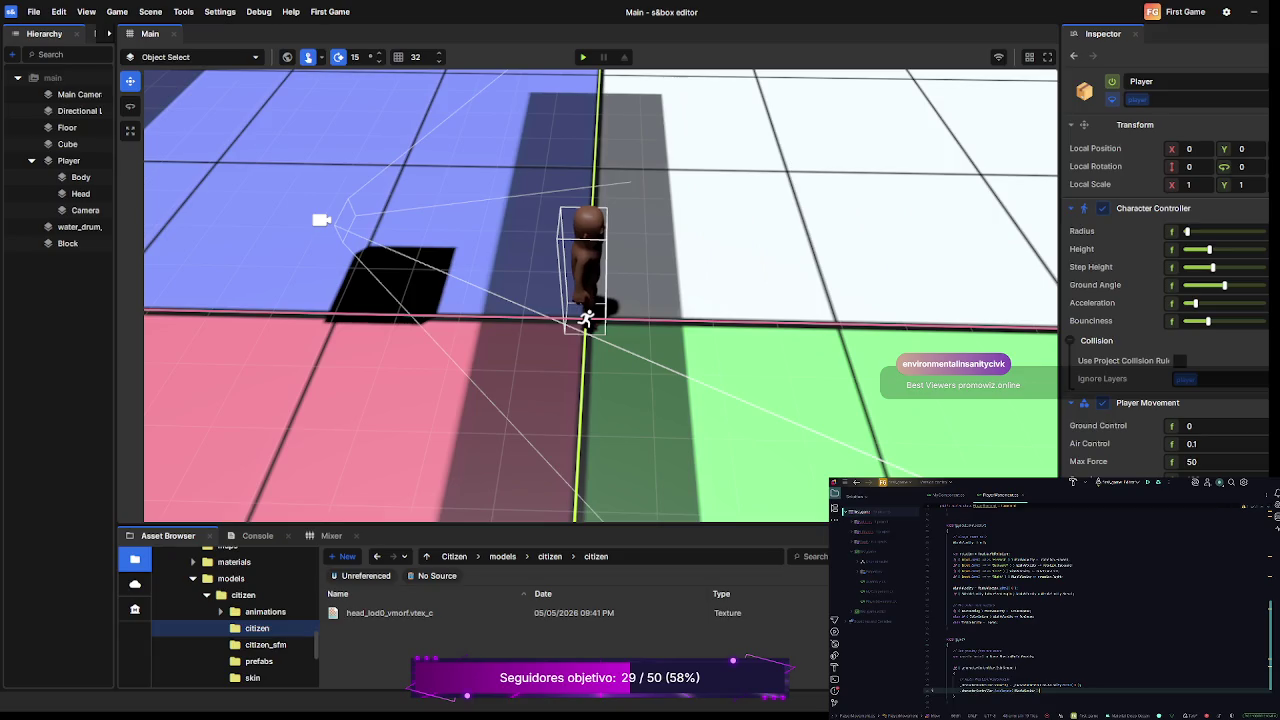
- Add a .Velocity = WishVelocity line and open a new indented line inside the block
key("Return")
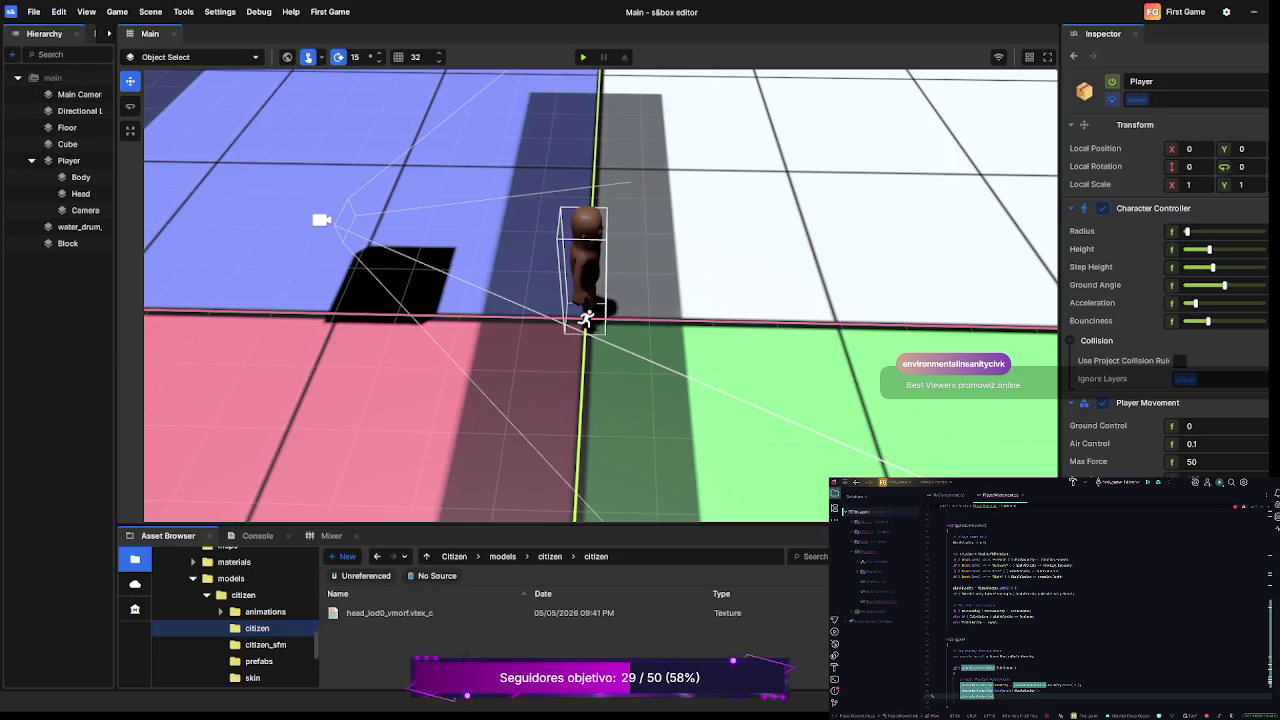
type(".")
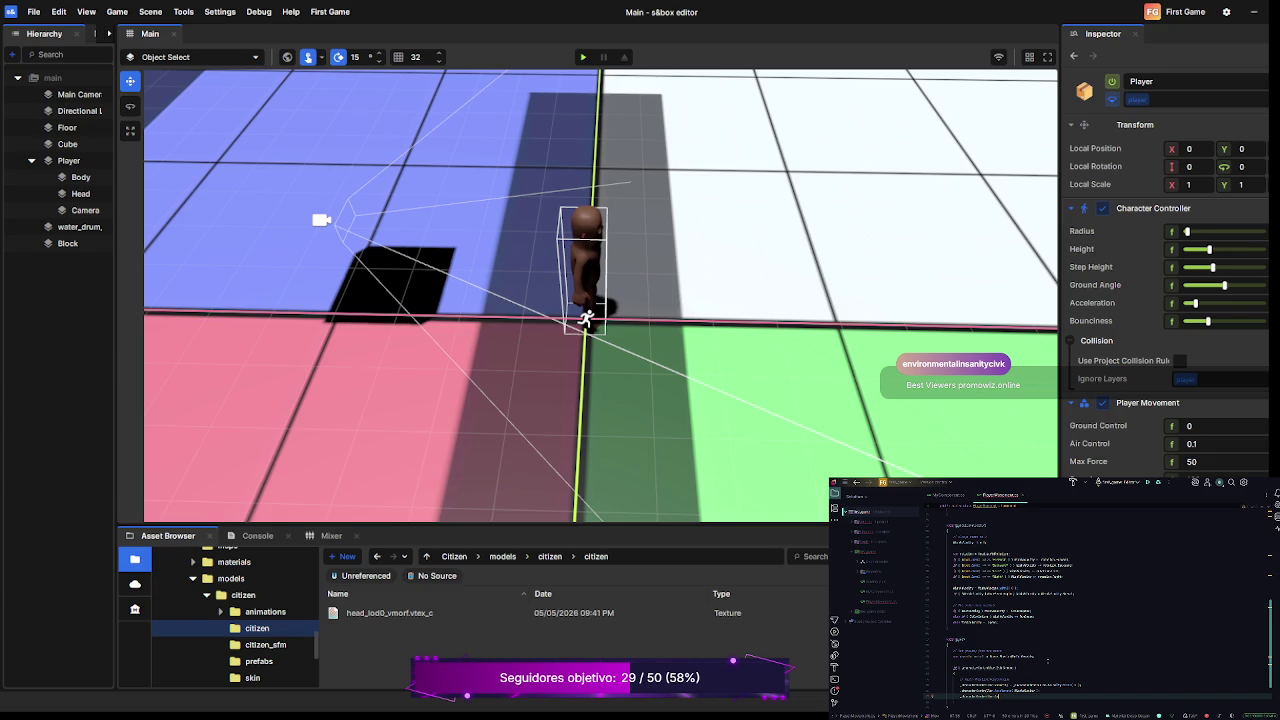
type("Velocity")
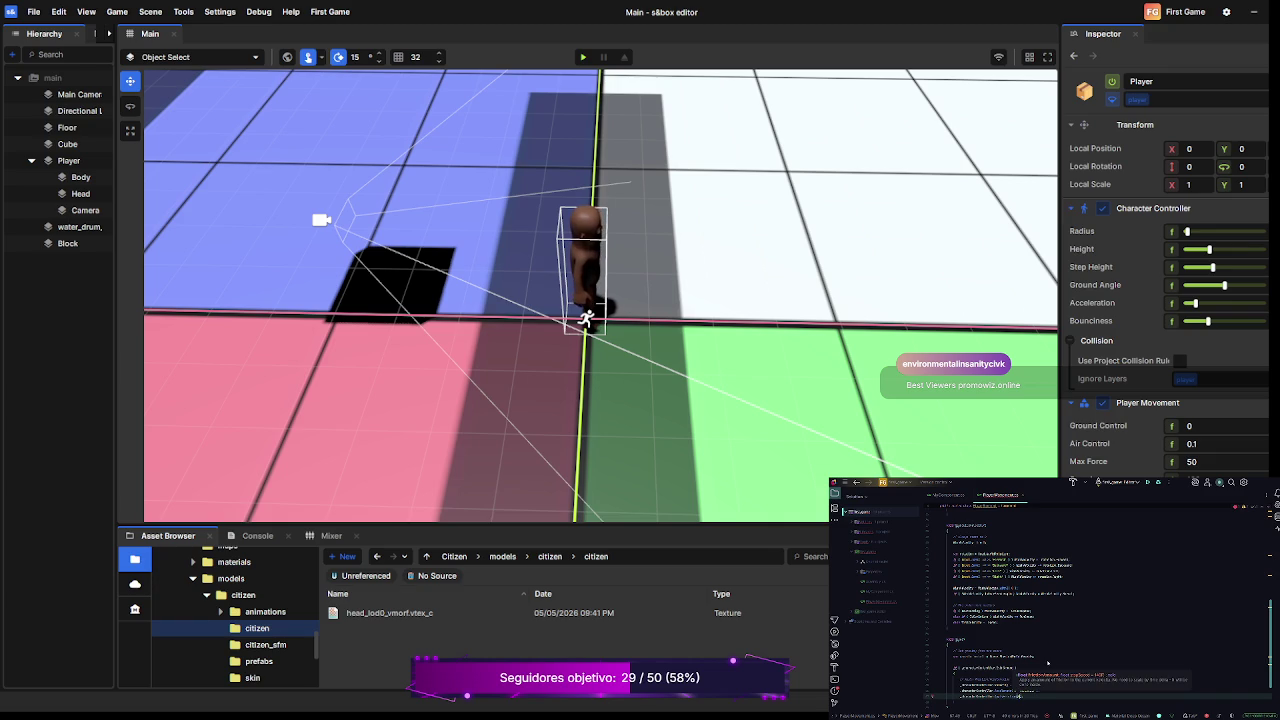
type(" = Wish")
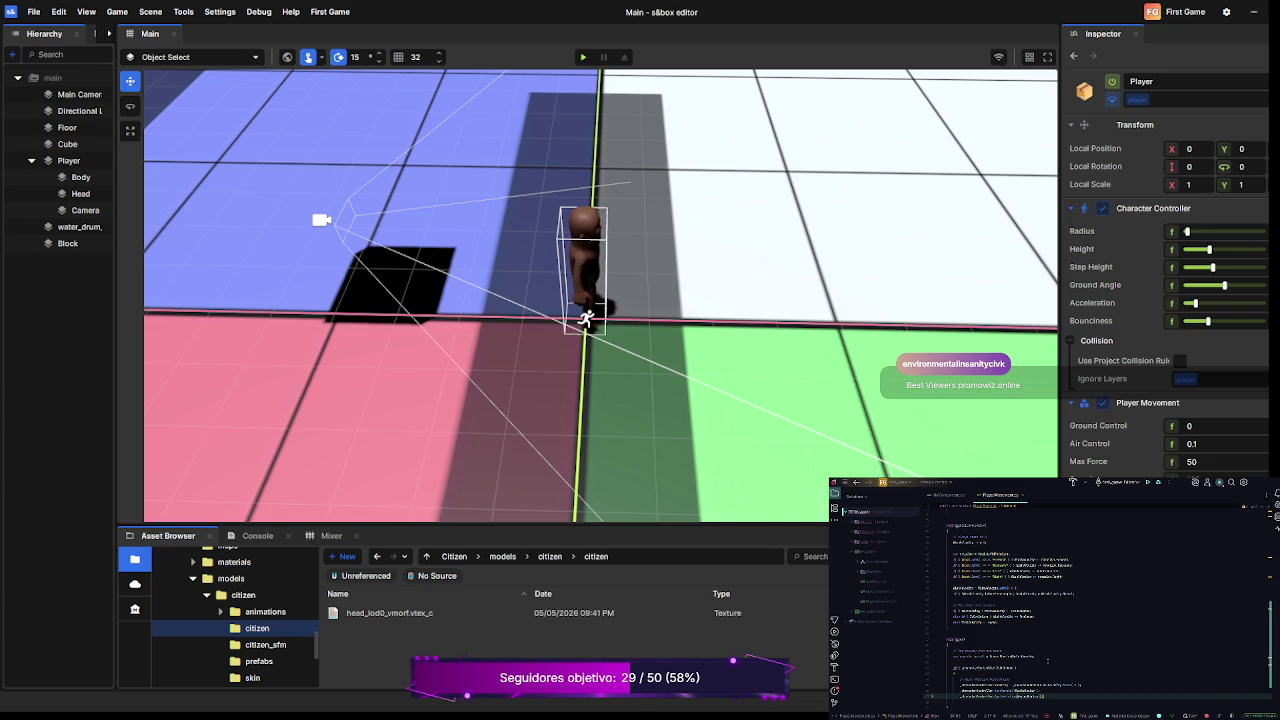
type("Veloc")
key("Return")
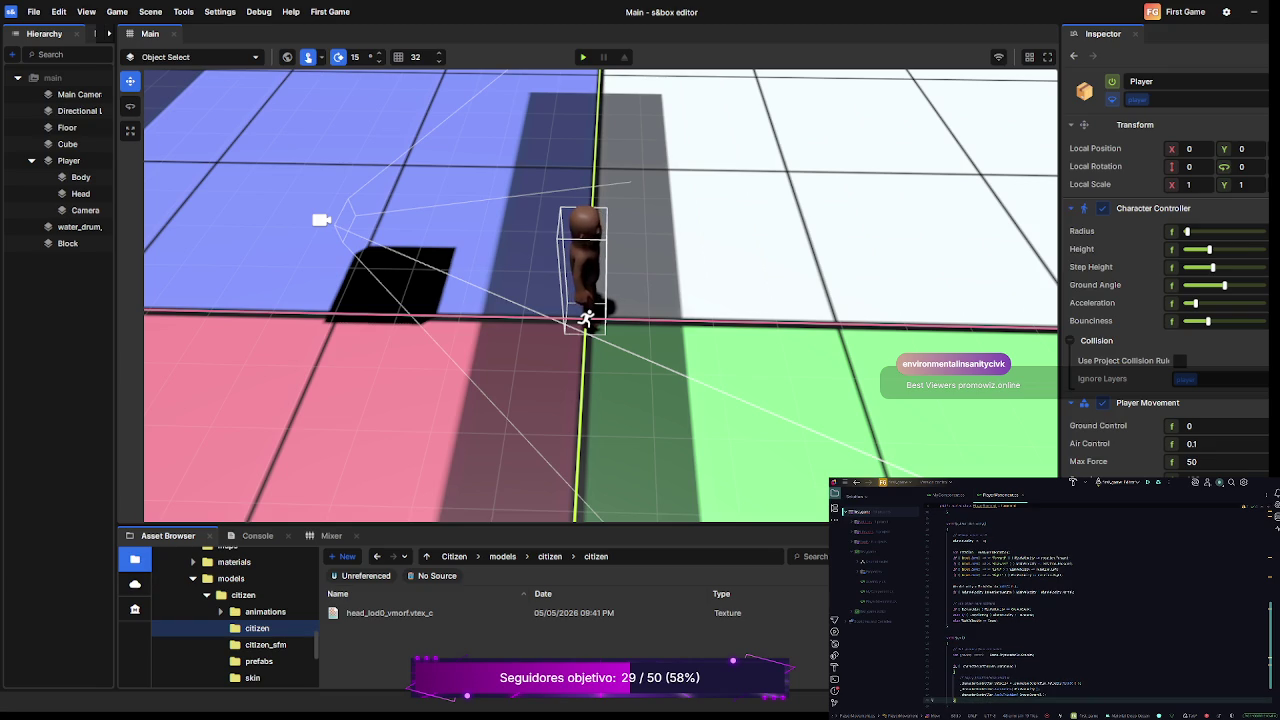
scroll(1050, 600, "down", 2)
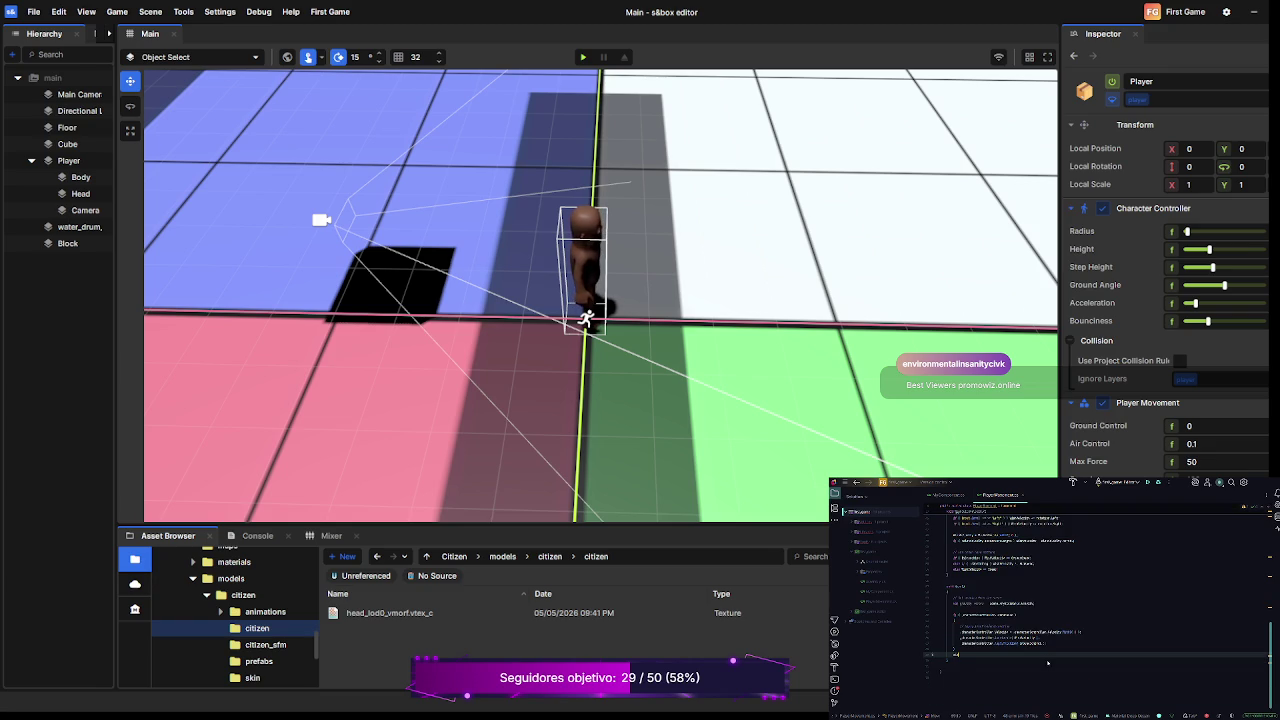
key("Return")
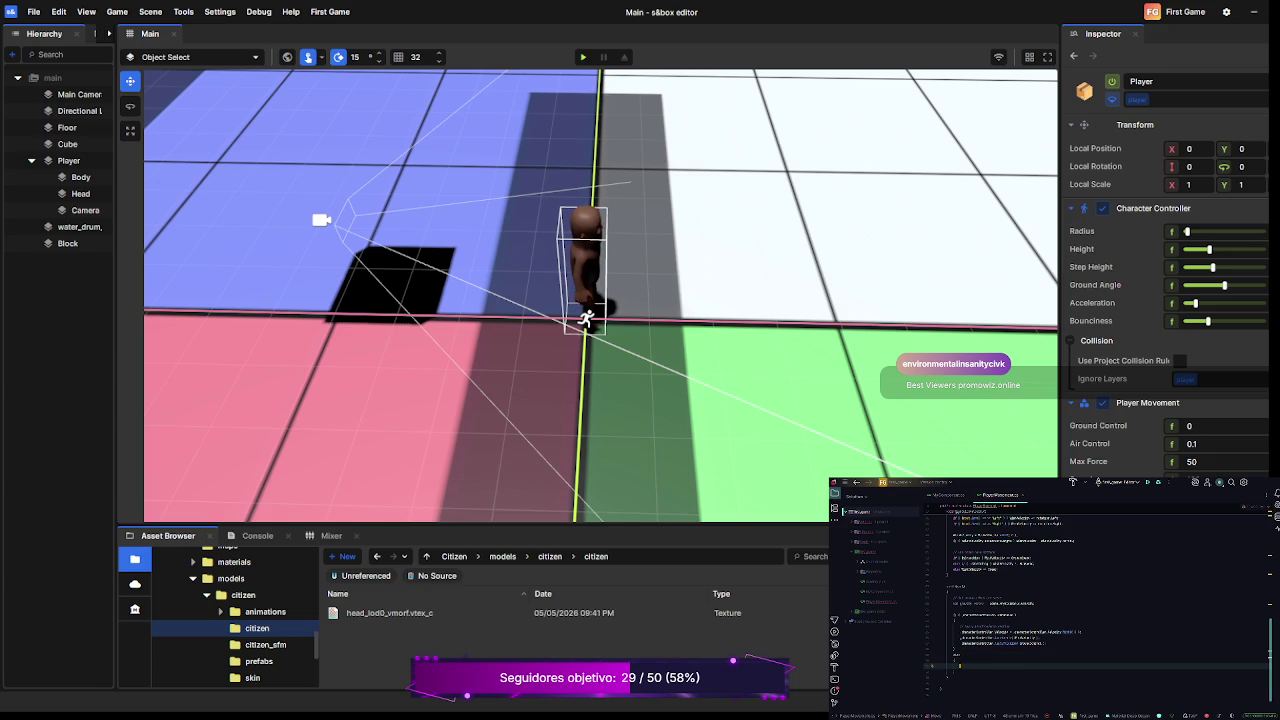
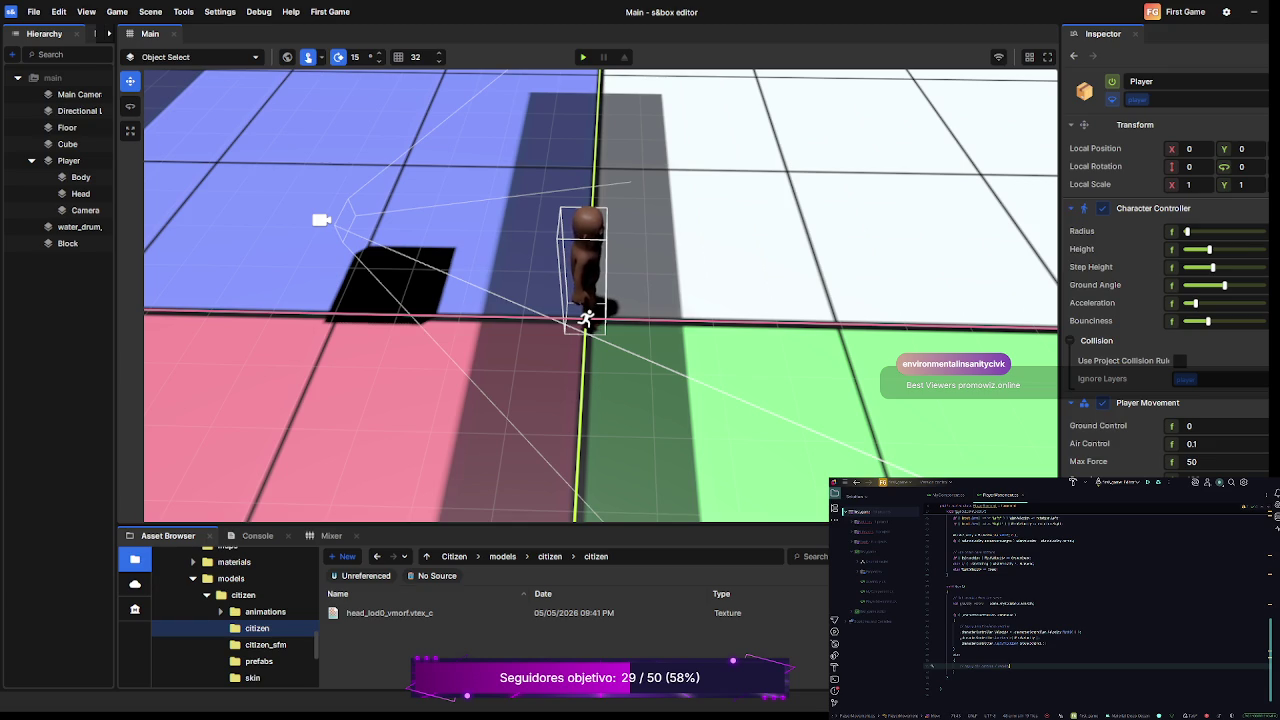
- Add the line 'characterController.Velocity = move;' below the comment, using autocomplete for the names
key("Return")
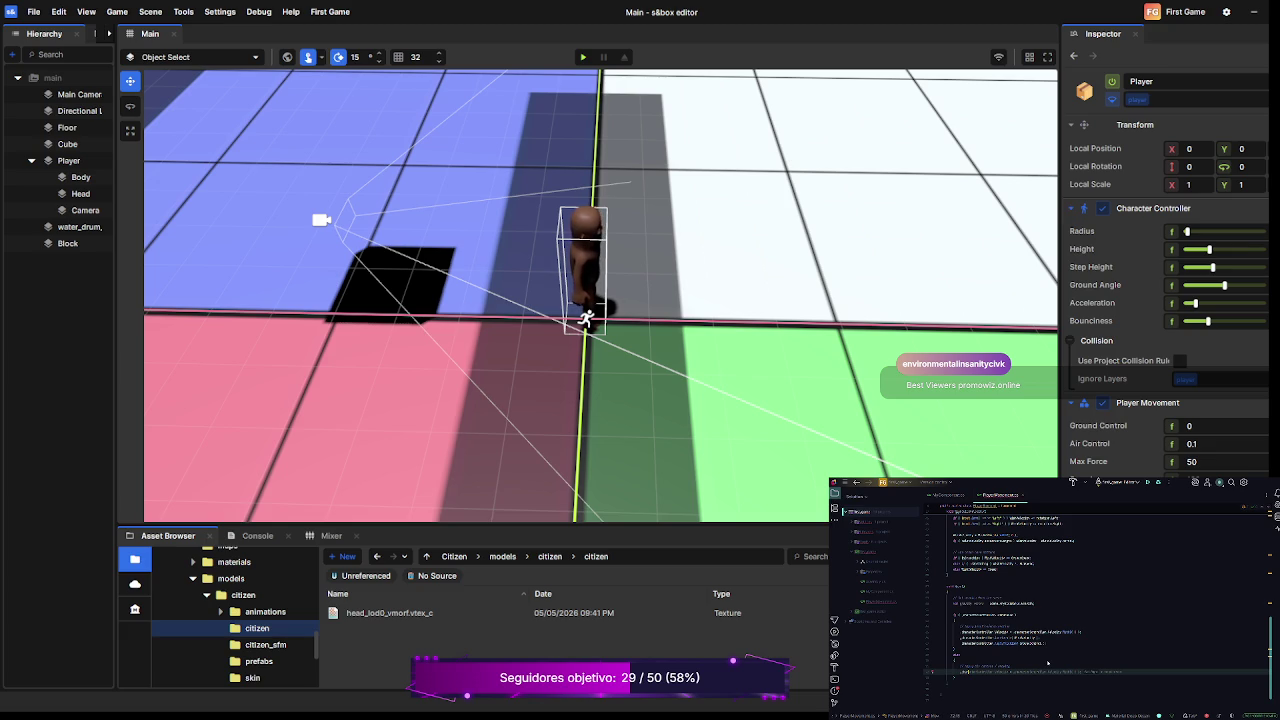
key("Tab")
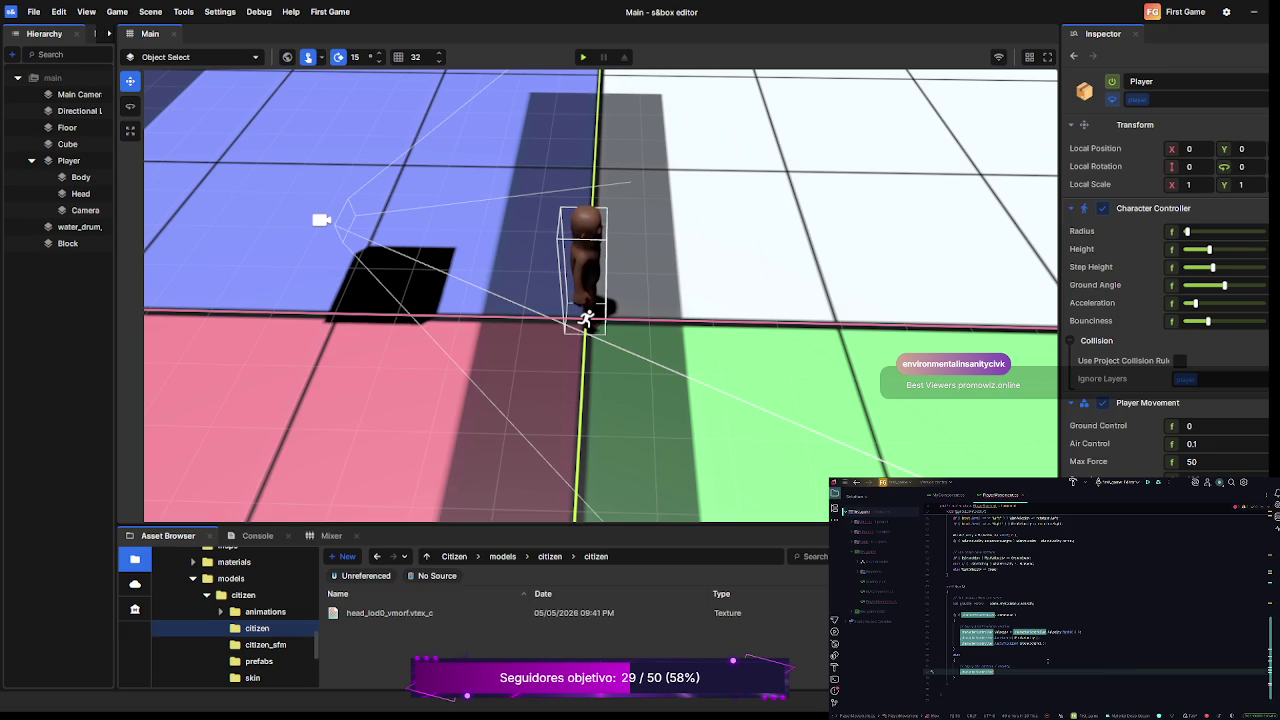
type(".")
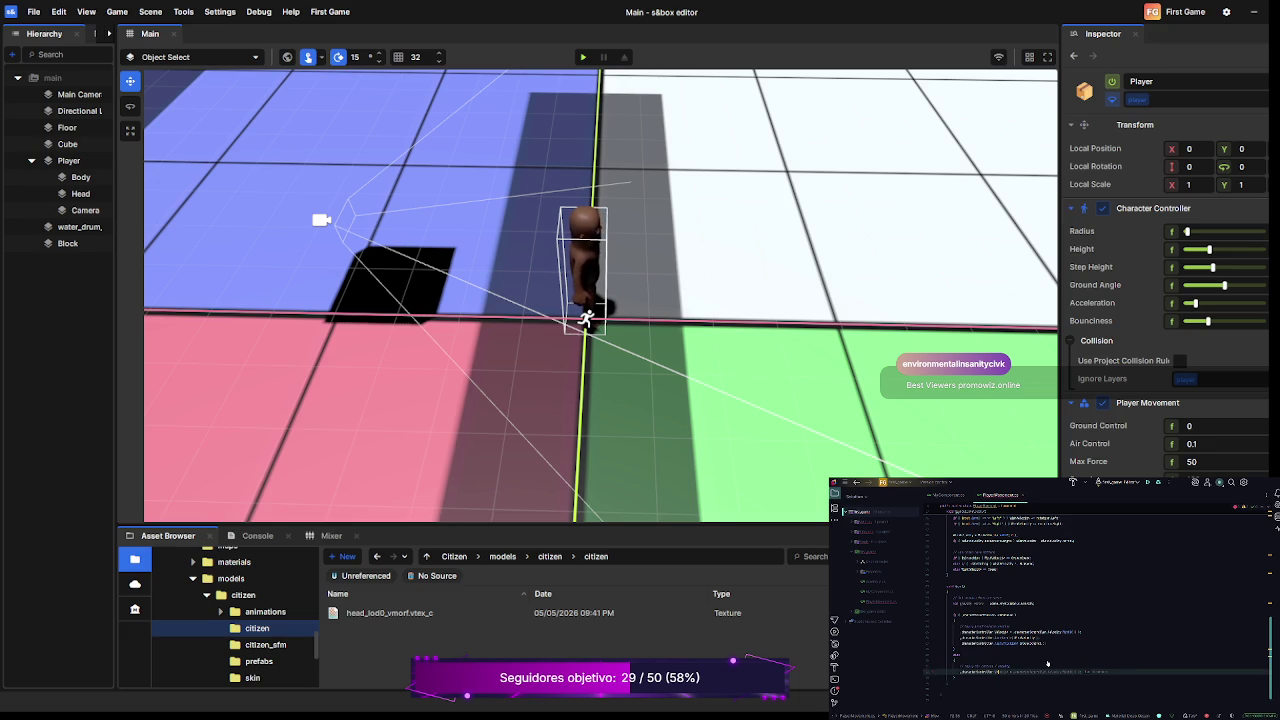
key("Tab")
key("BackSpace")
type("=")
key("Escape")
type("move;")
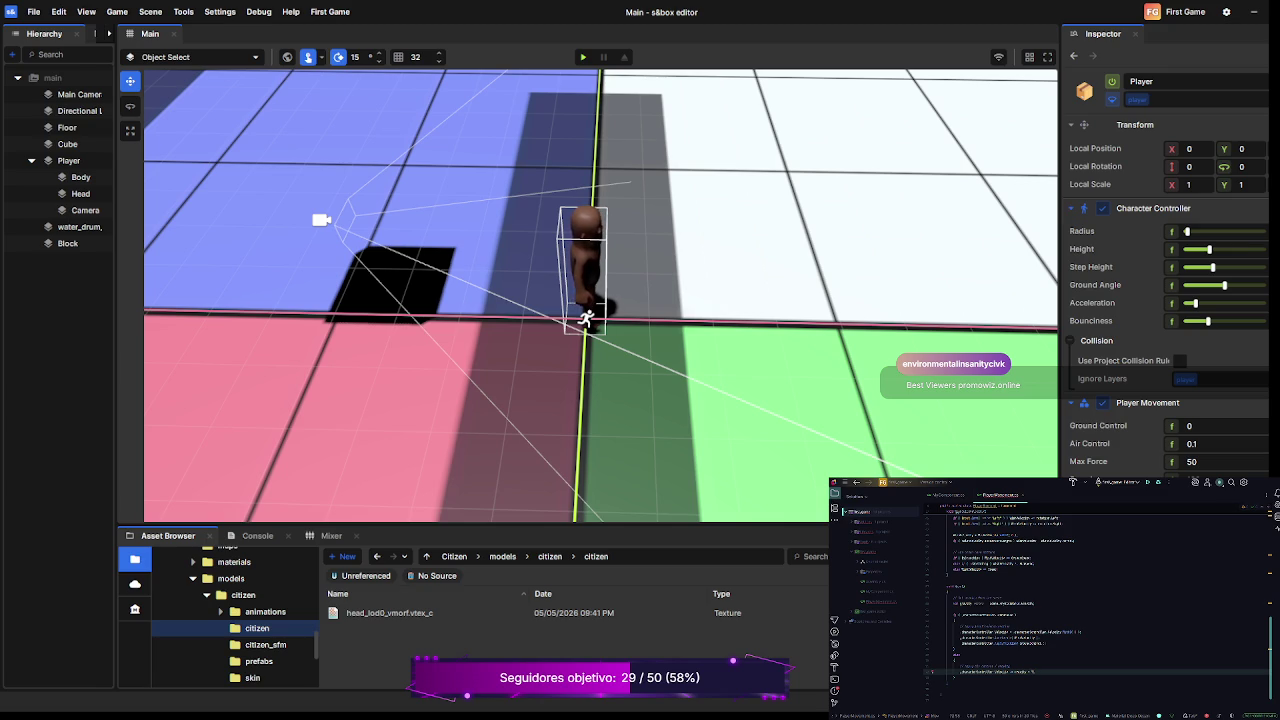
double_click(1044, 671)
- Begin a second characterController.Velocity assignment on a new line under the first, accepting the Copilot suggestion
left_click(1044, 671)
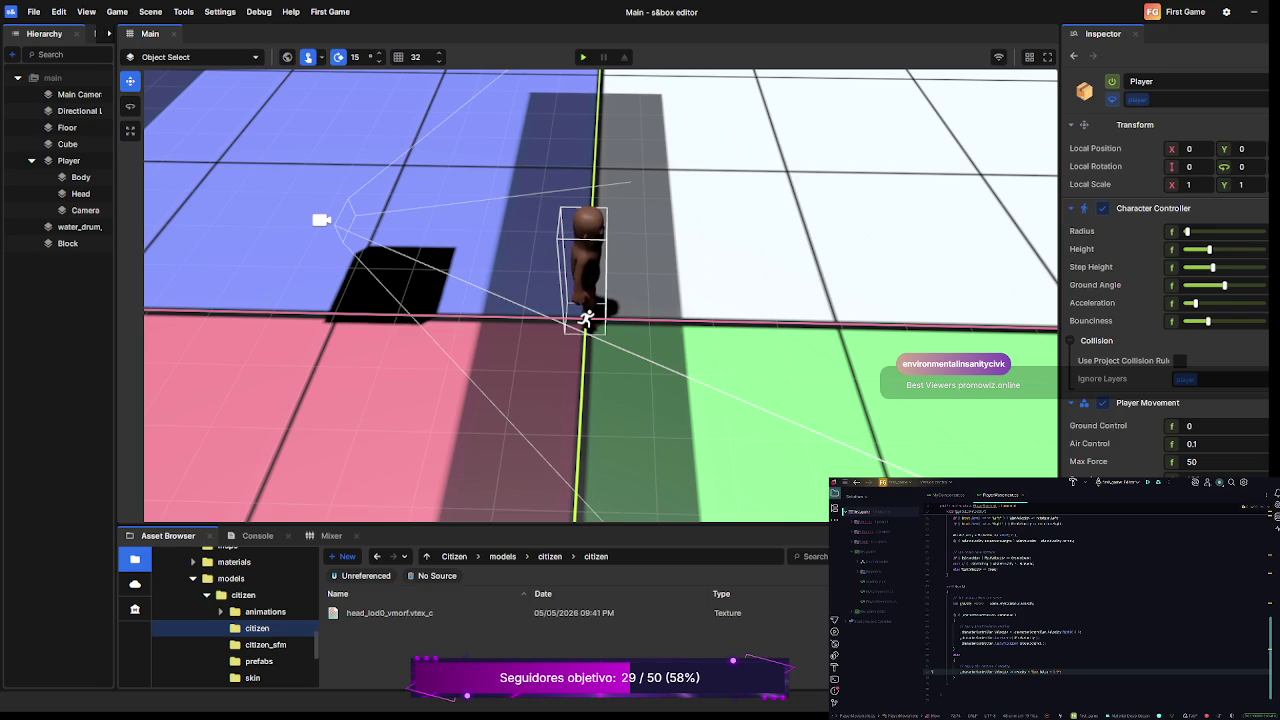
key("Return")
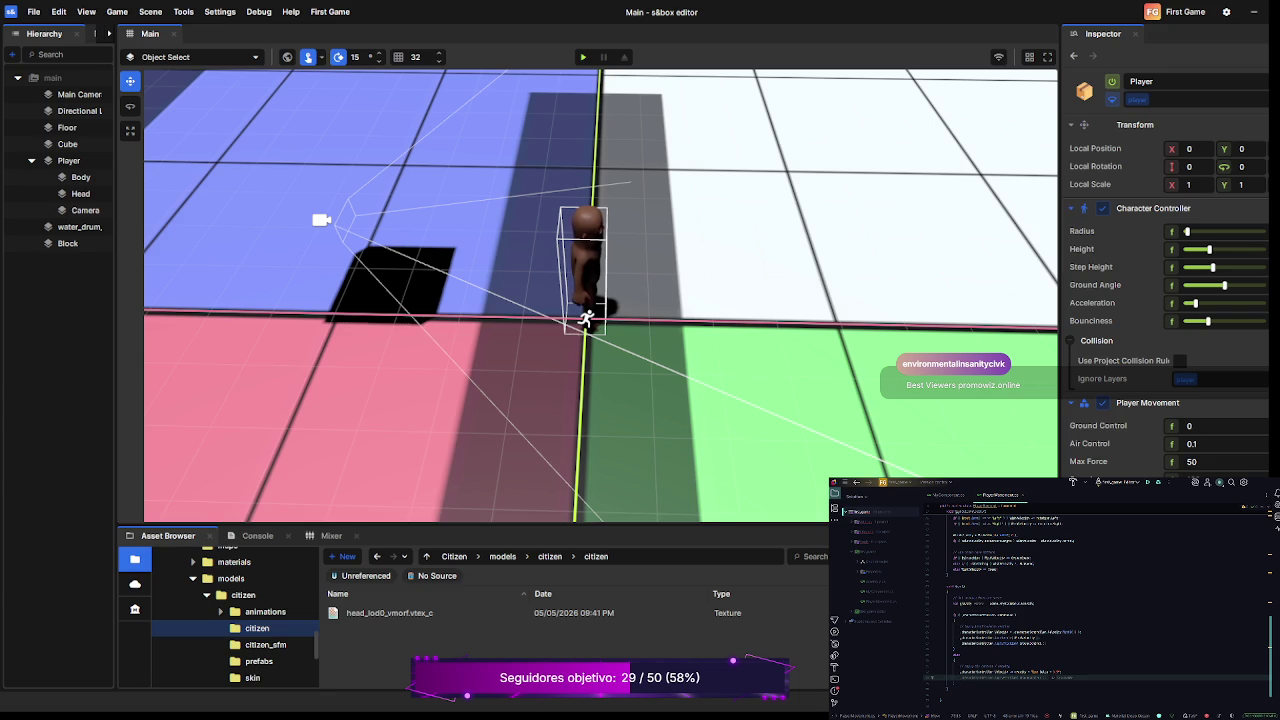
key("Tab")
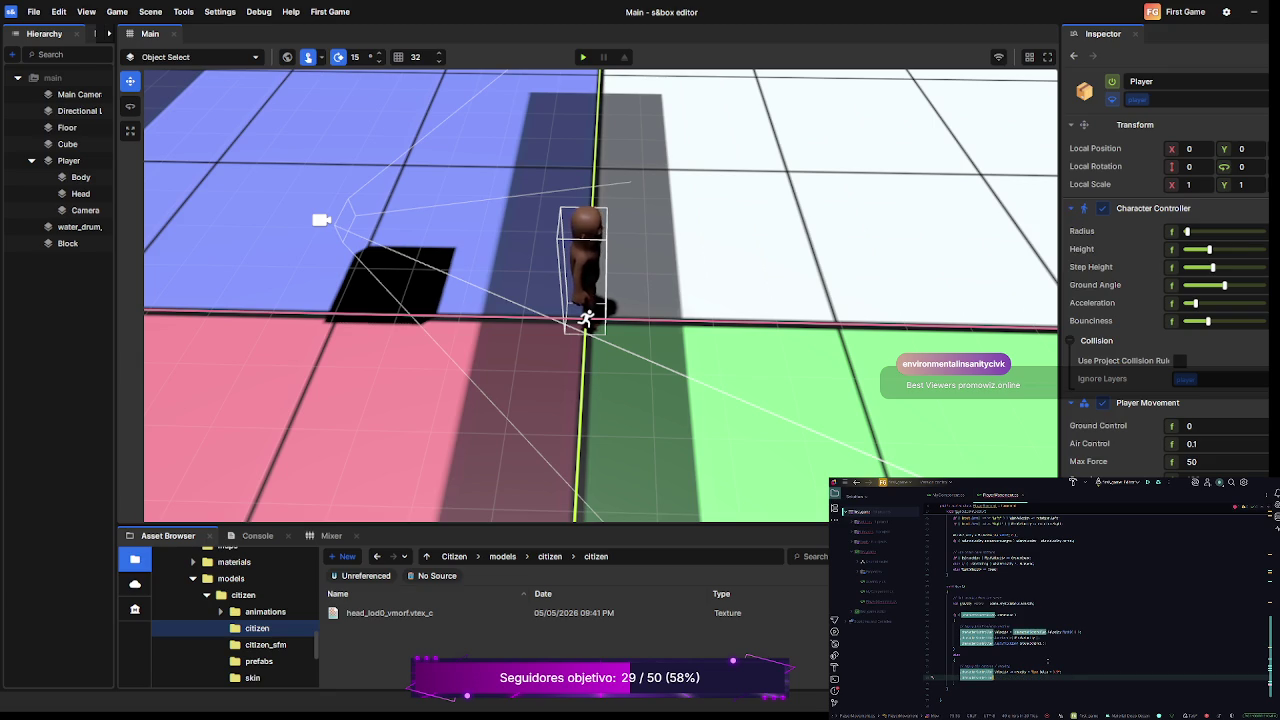
type(".V")
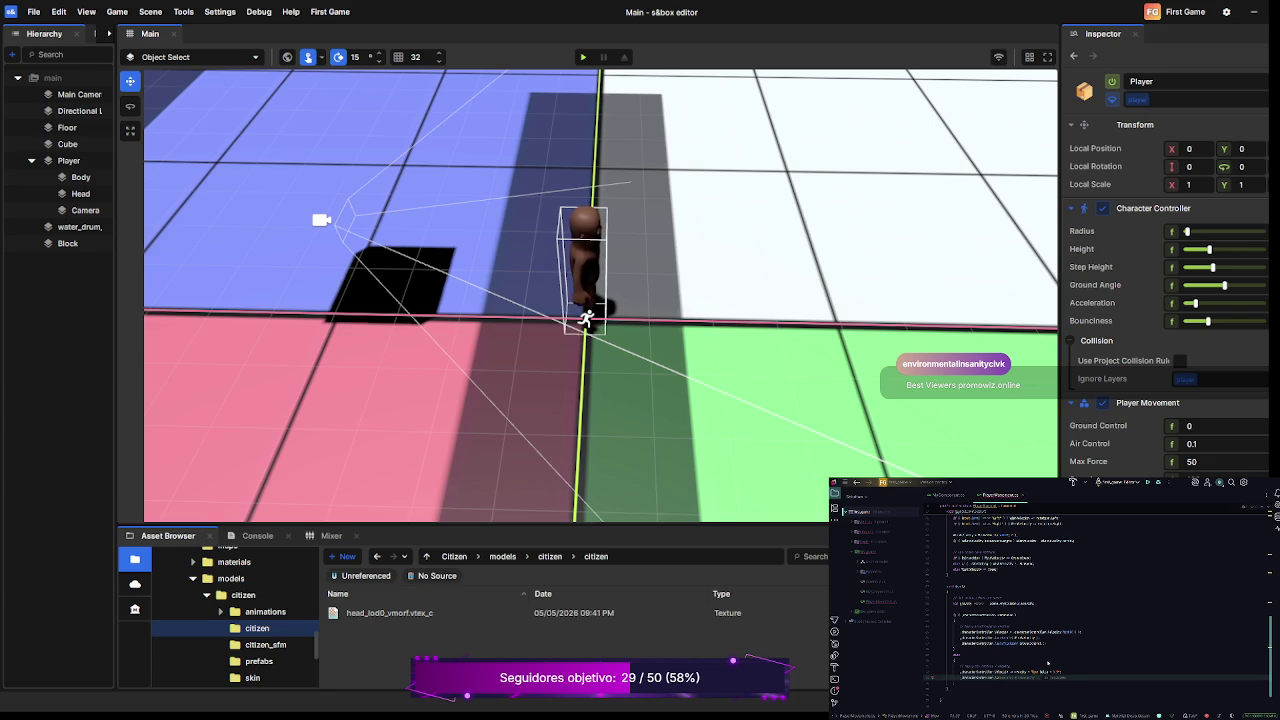
type("e")
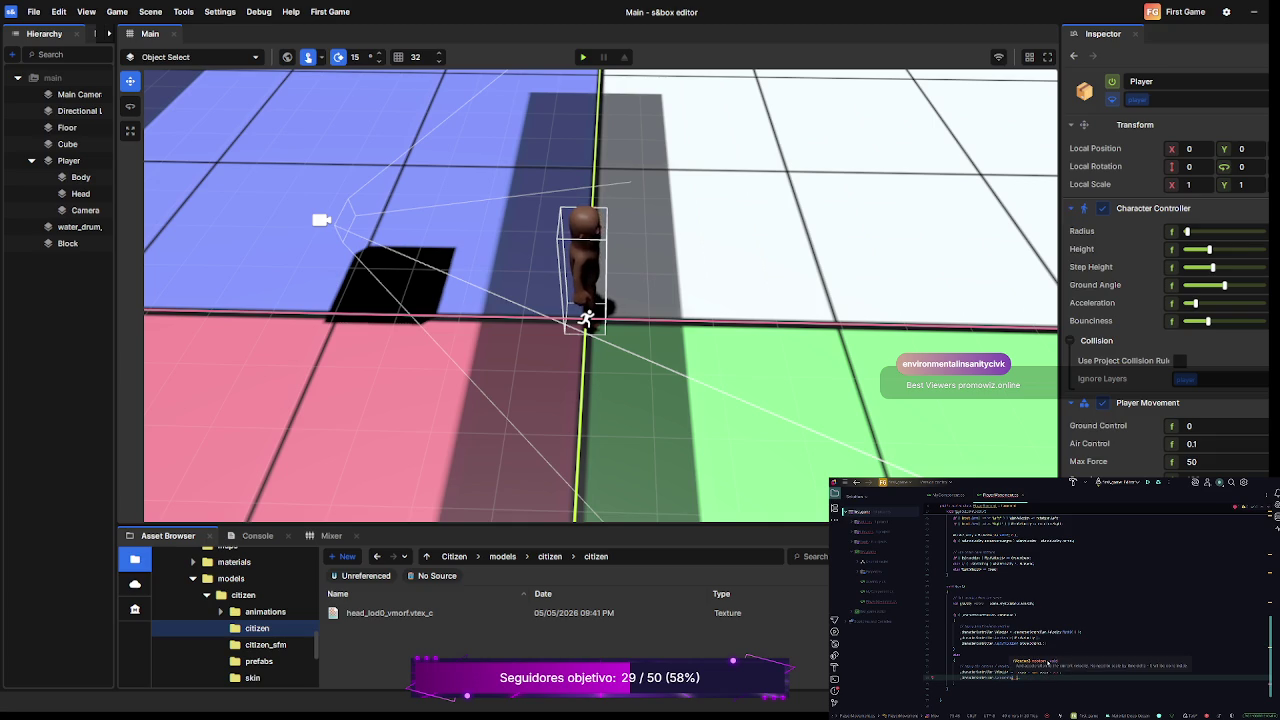
type("locity")
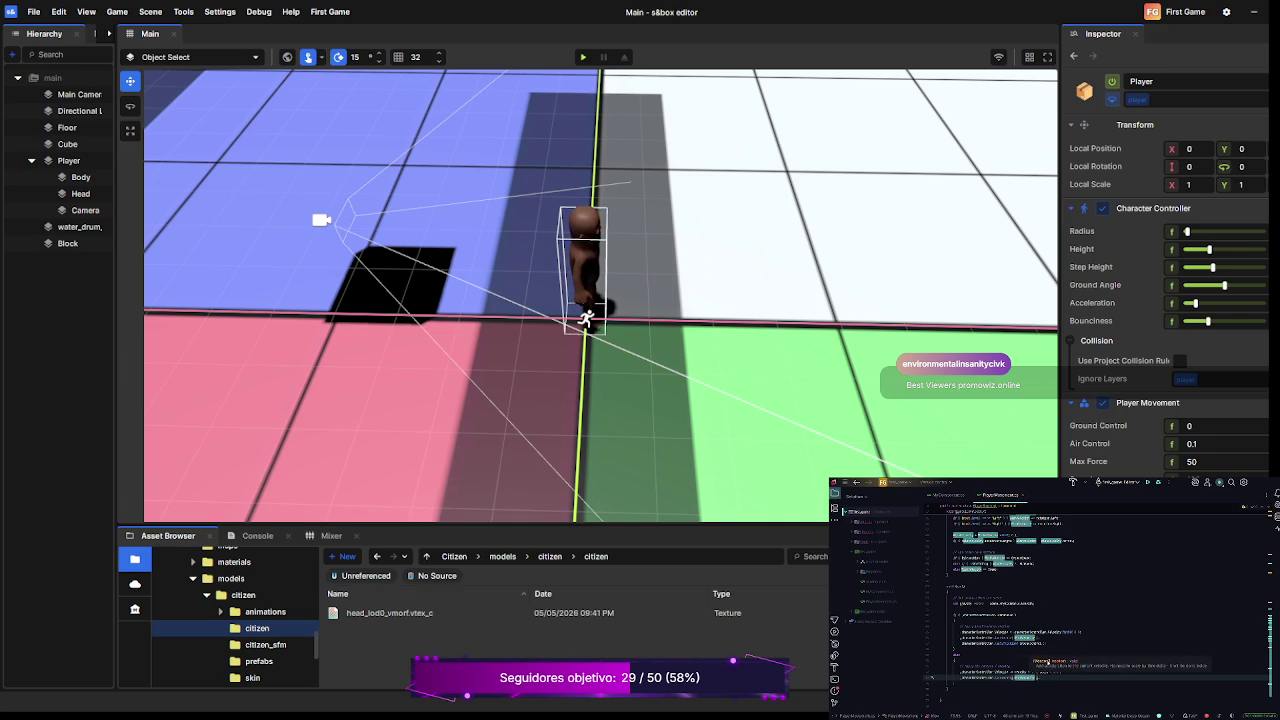
type(" = ")
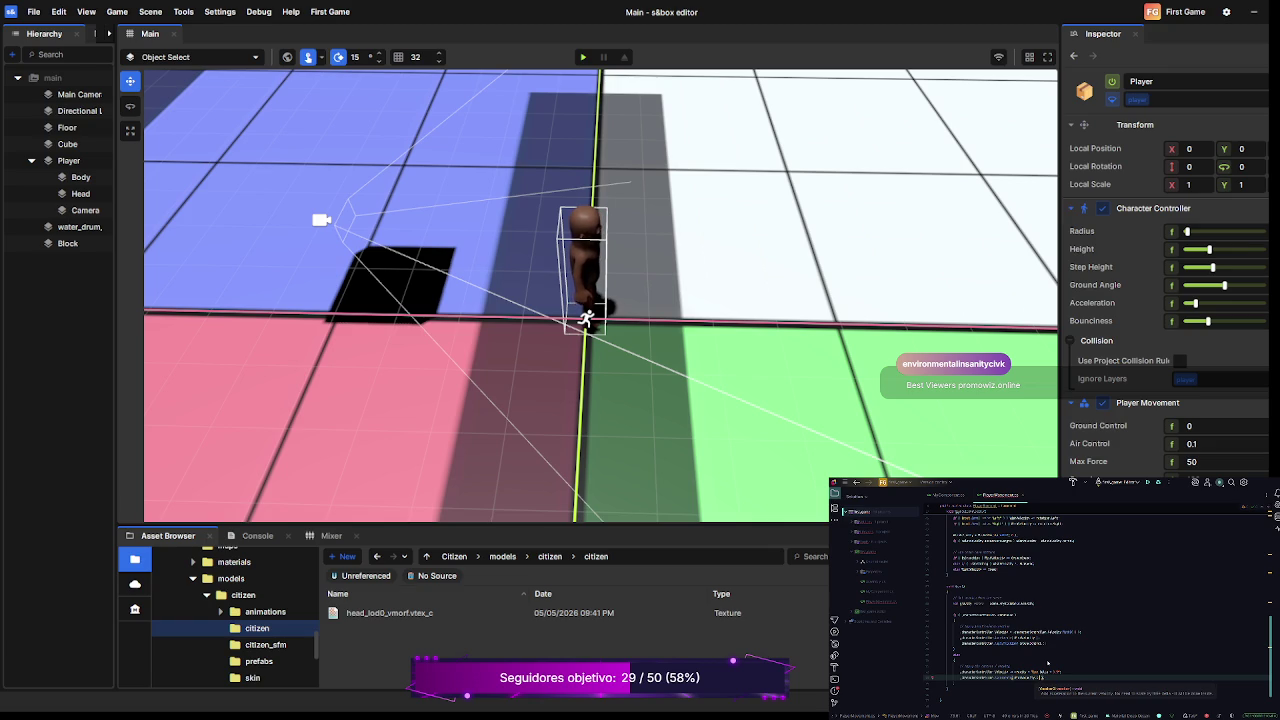
type("Length")
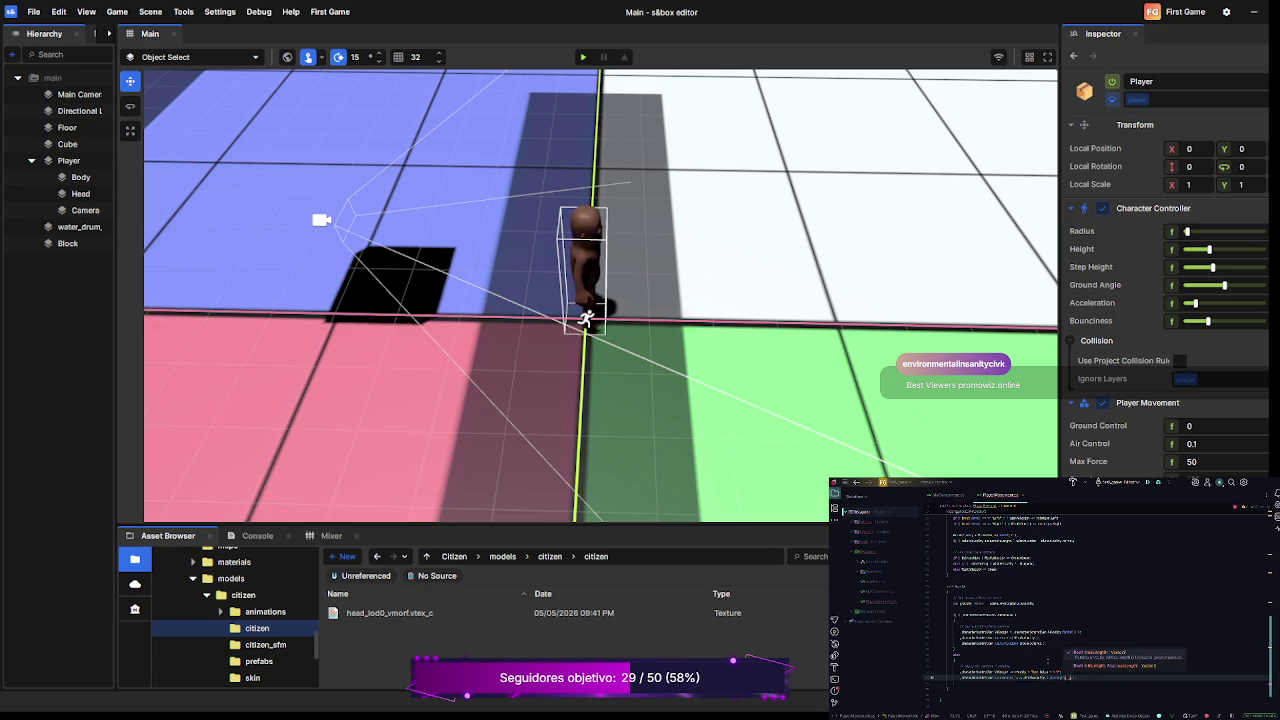
type("5")
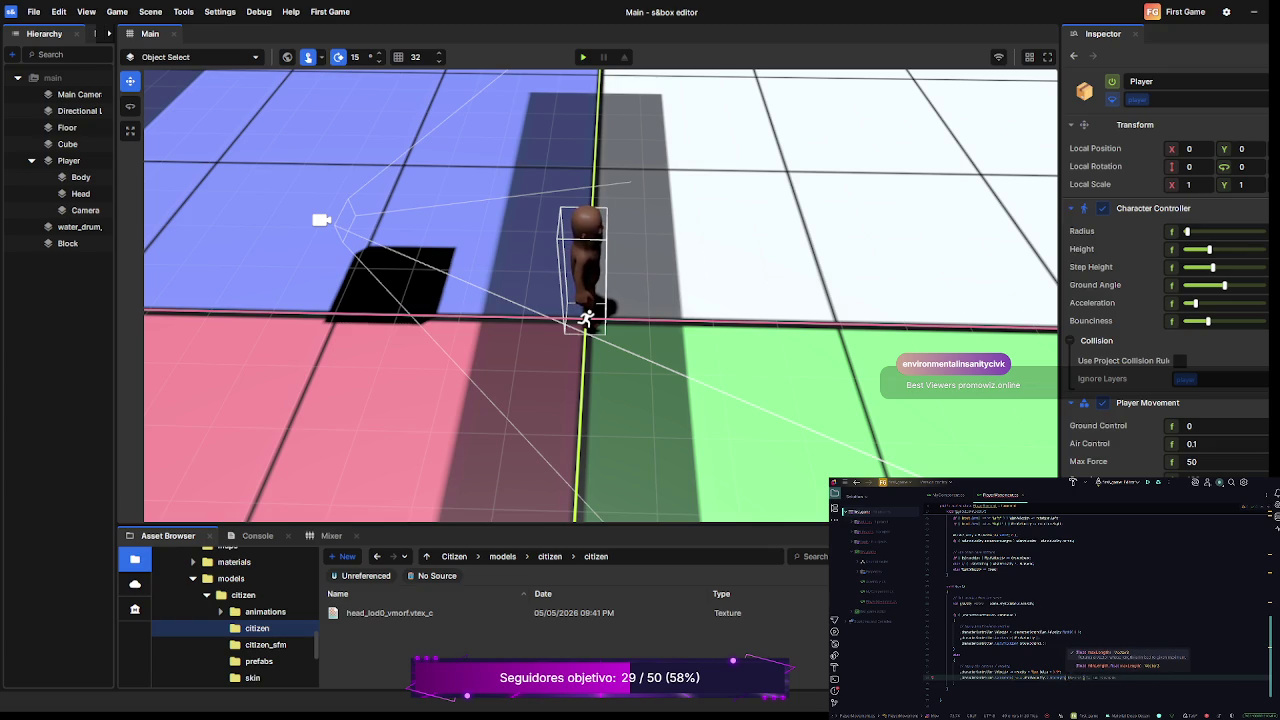
type(",")
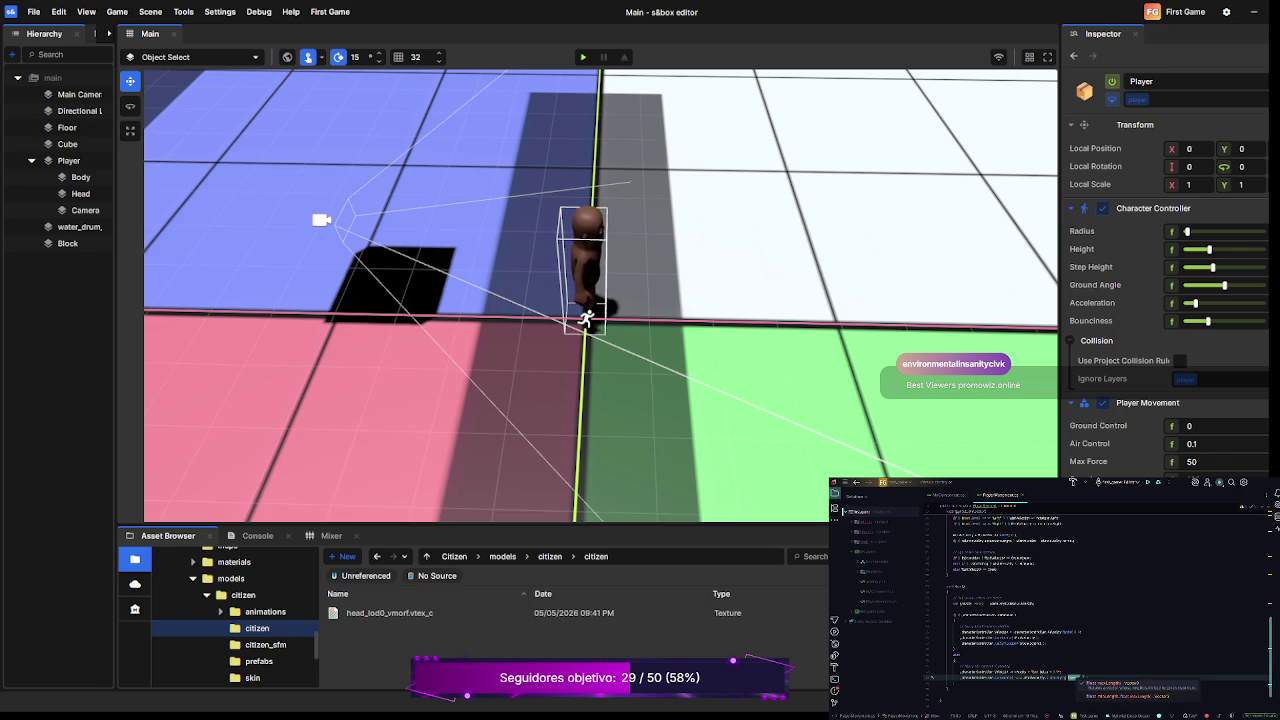
type(" )")
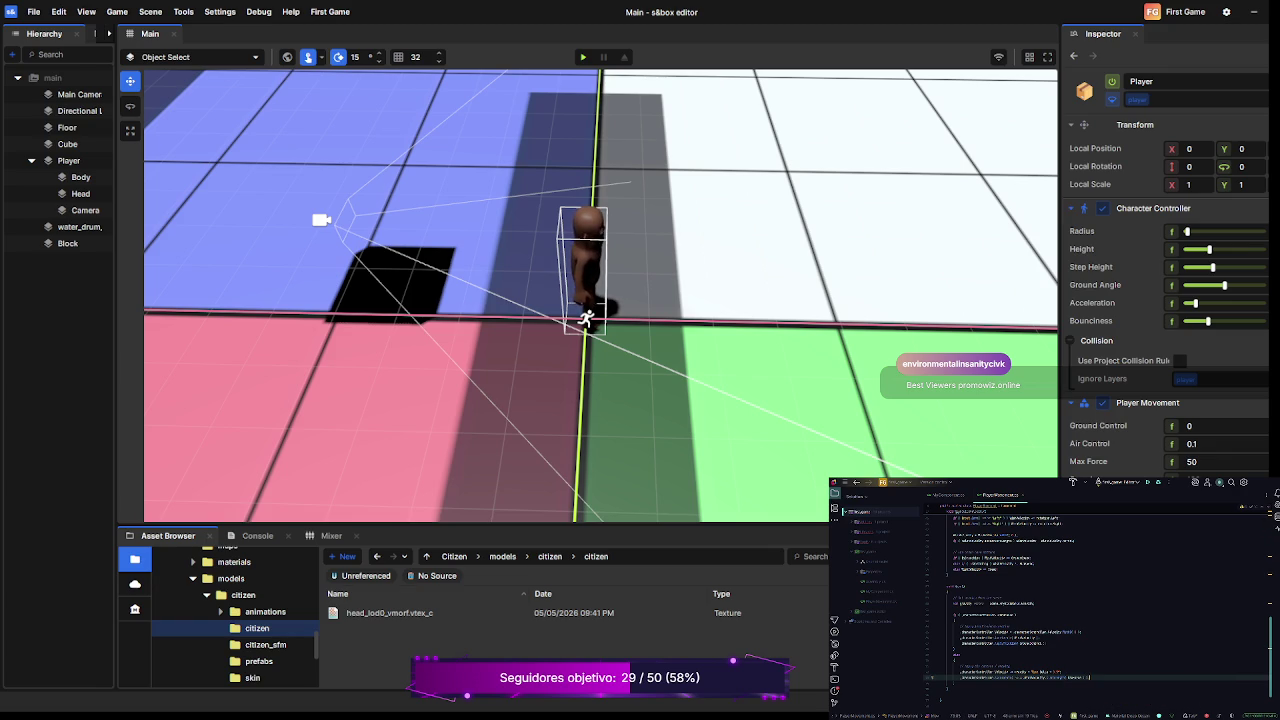
- Write a characterController Move call beneath the Velocity assignment and open fresh lines below it
key("Return")
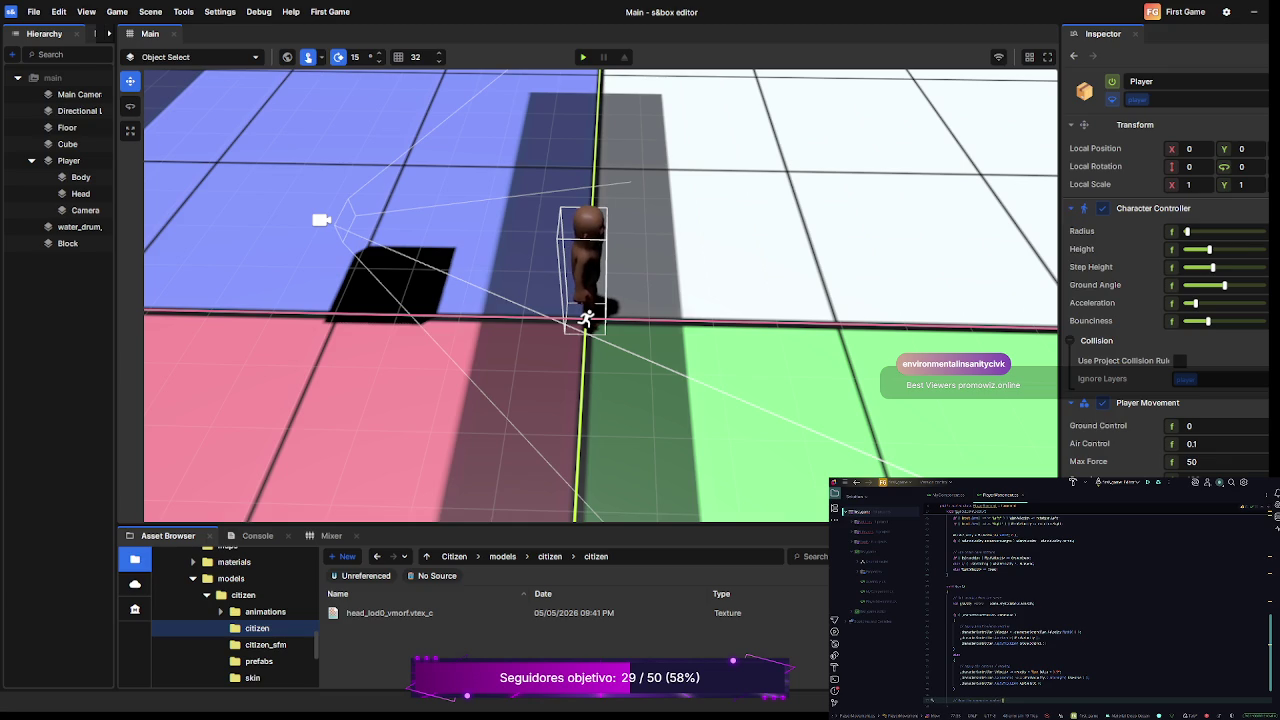
scroll(1098, 613, "down", 2)
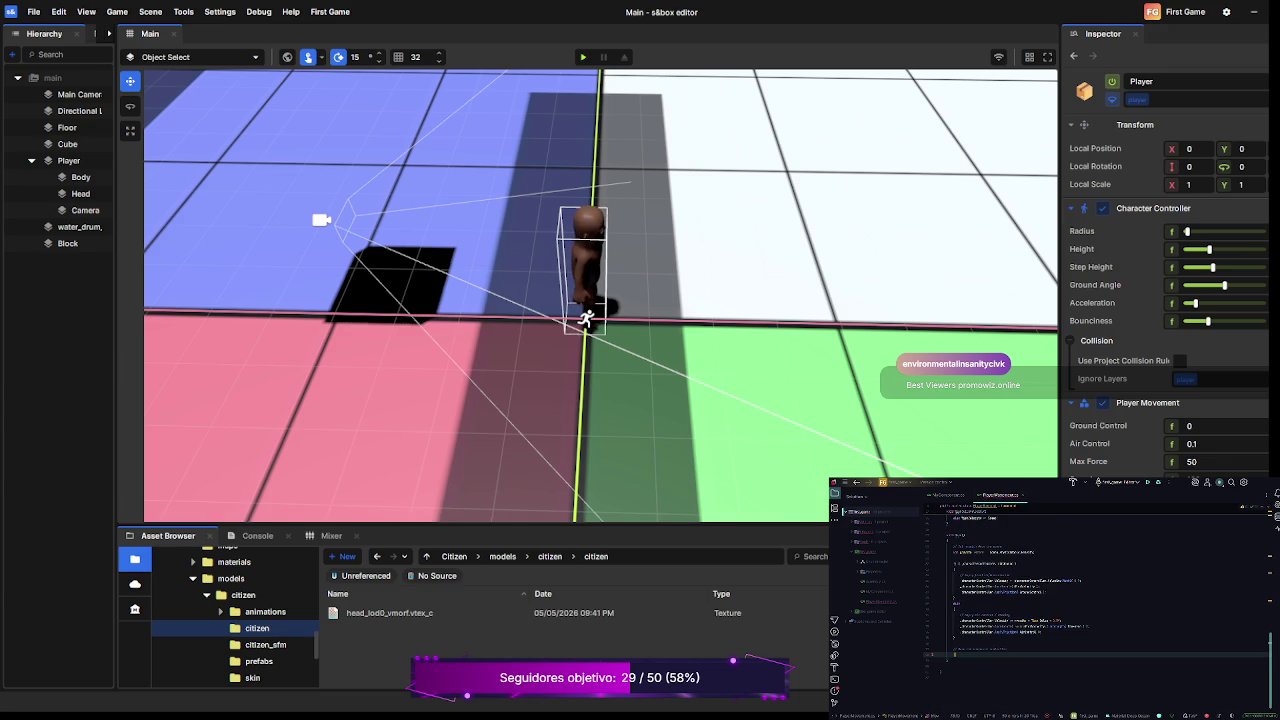
type("characterCon")
type("troll")
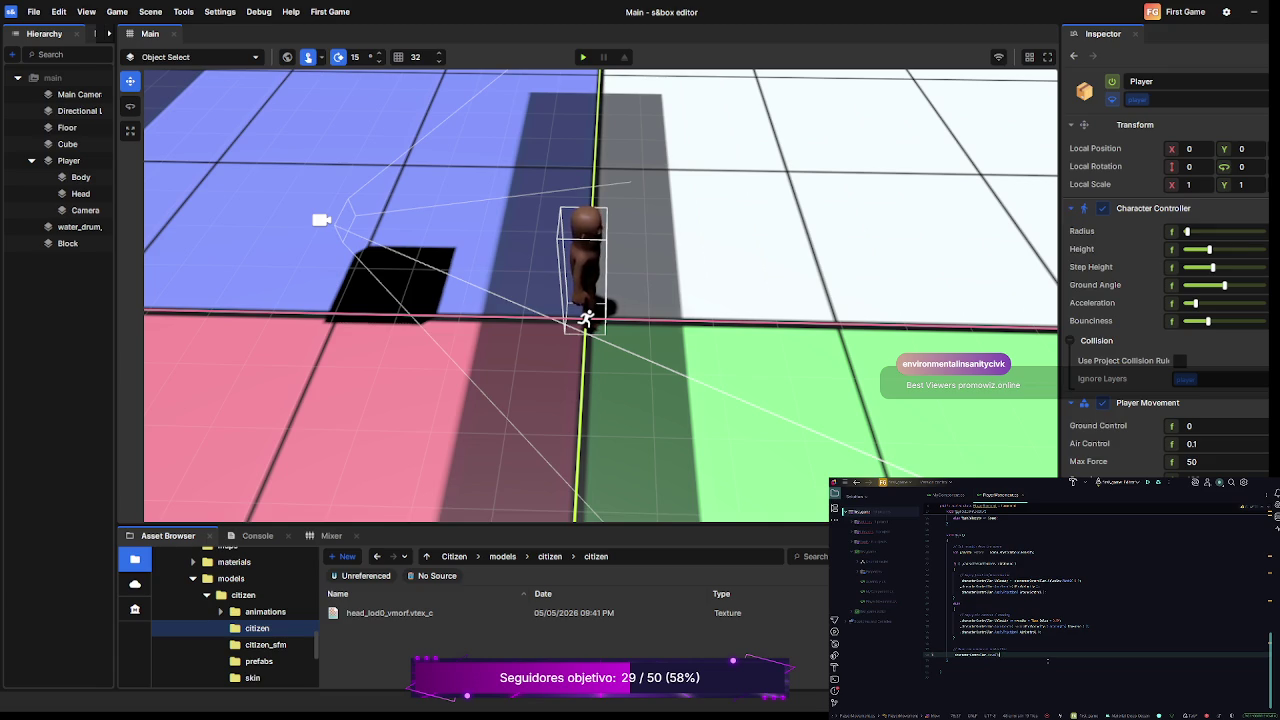
key("Return")
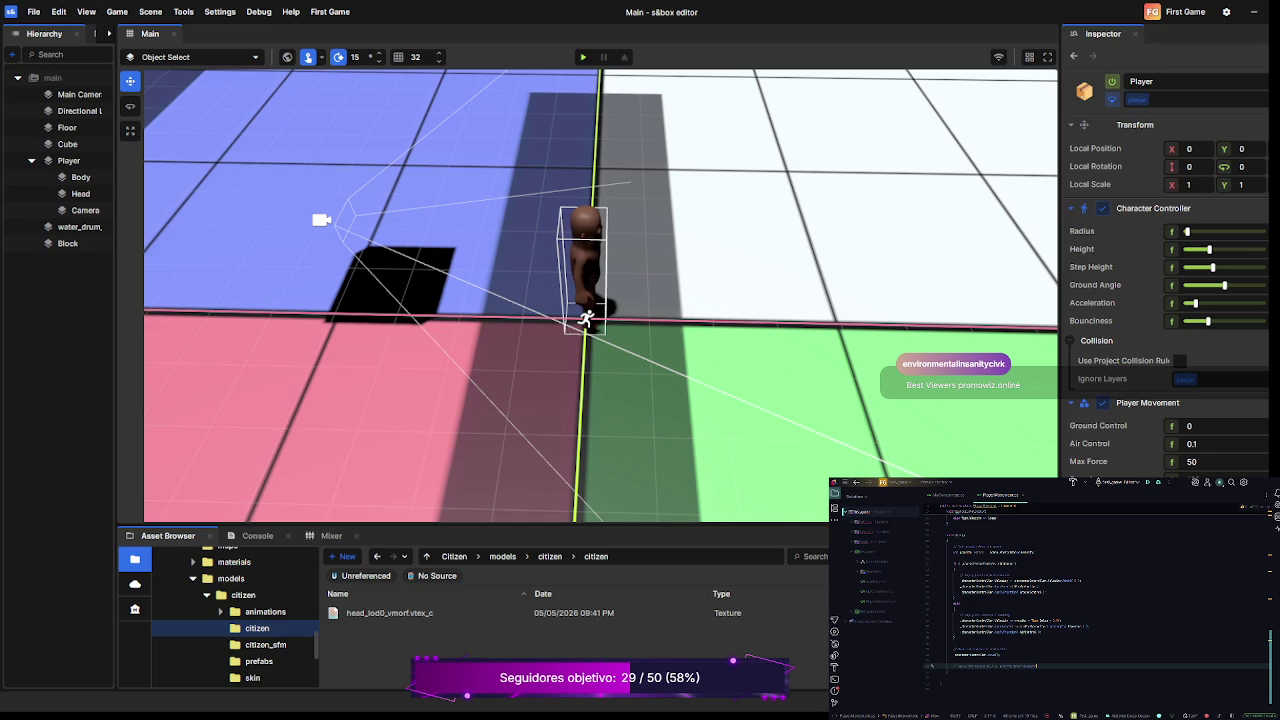
key("Return")
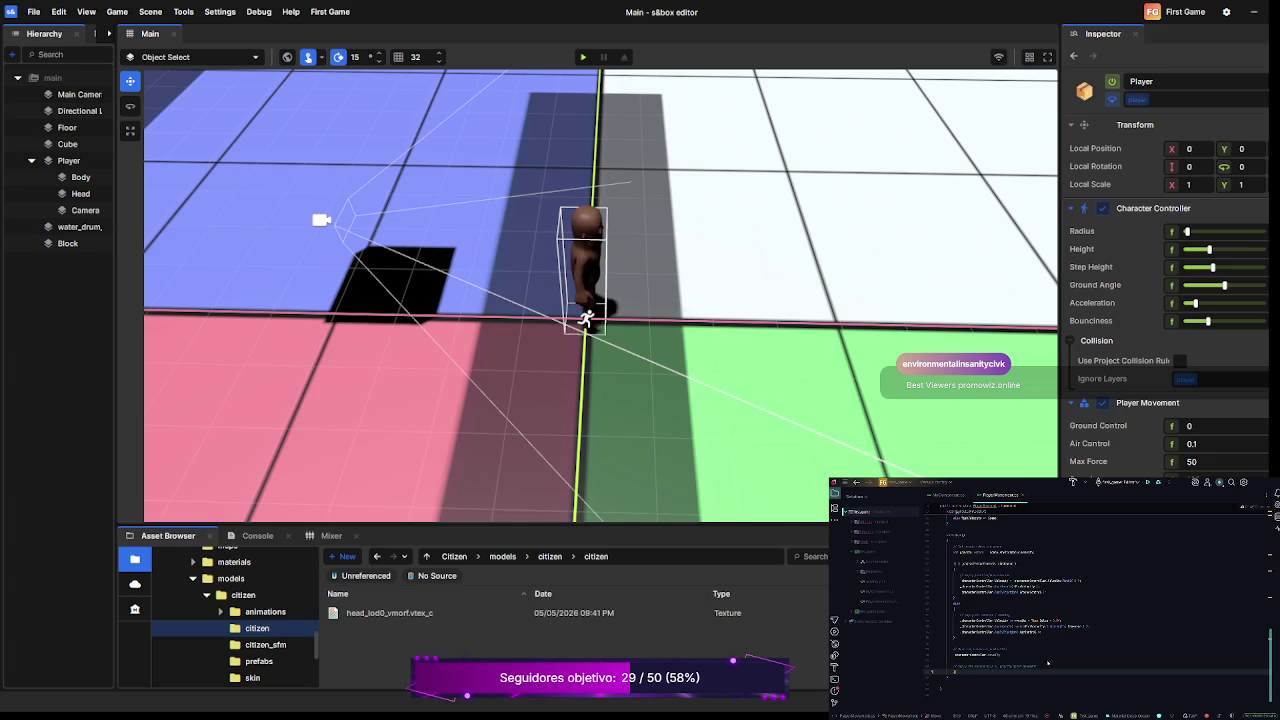
- Type a characterController.Velocity line, then play-test the citizen scene briefly and return to editing
type("characterController.")
type("Velocity")
left_click(958, 671)
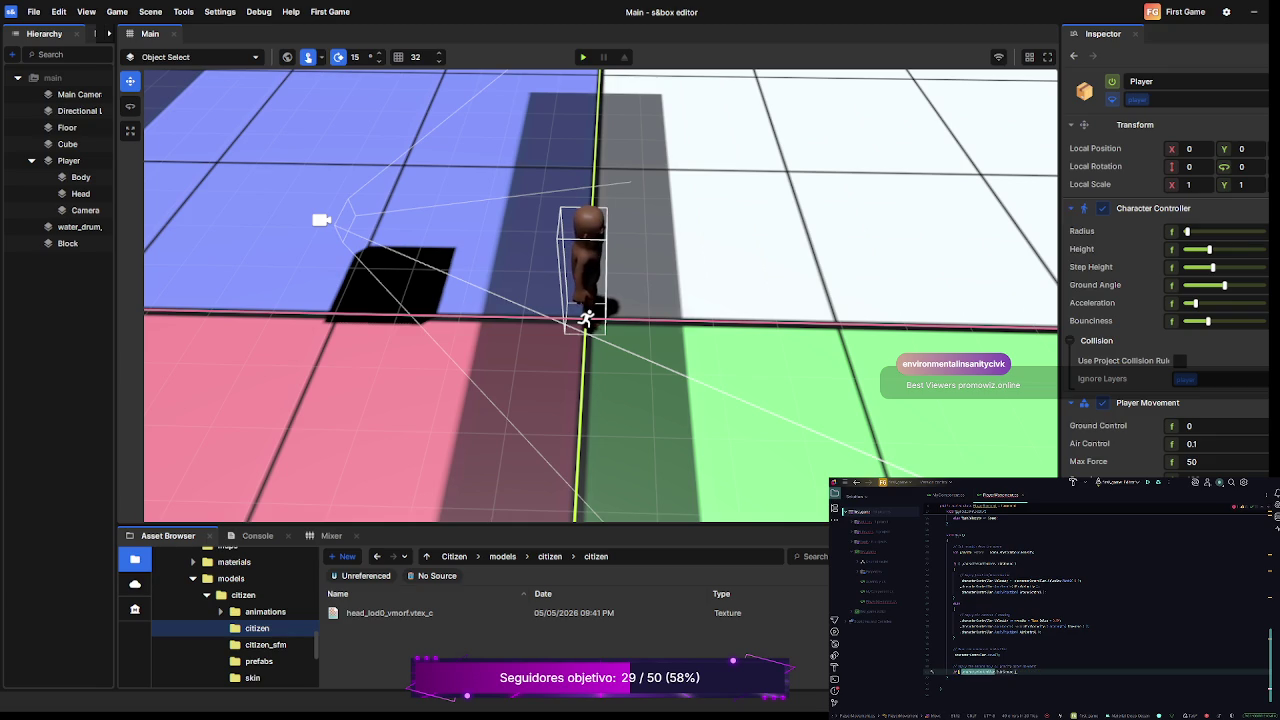
type(".")
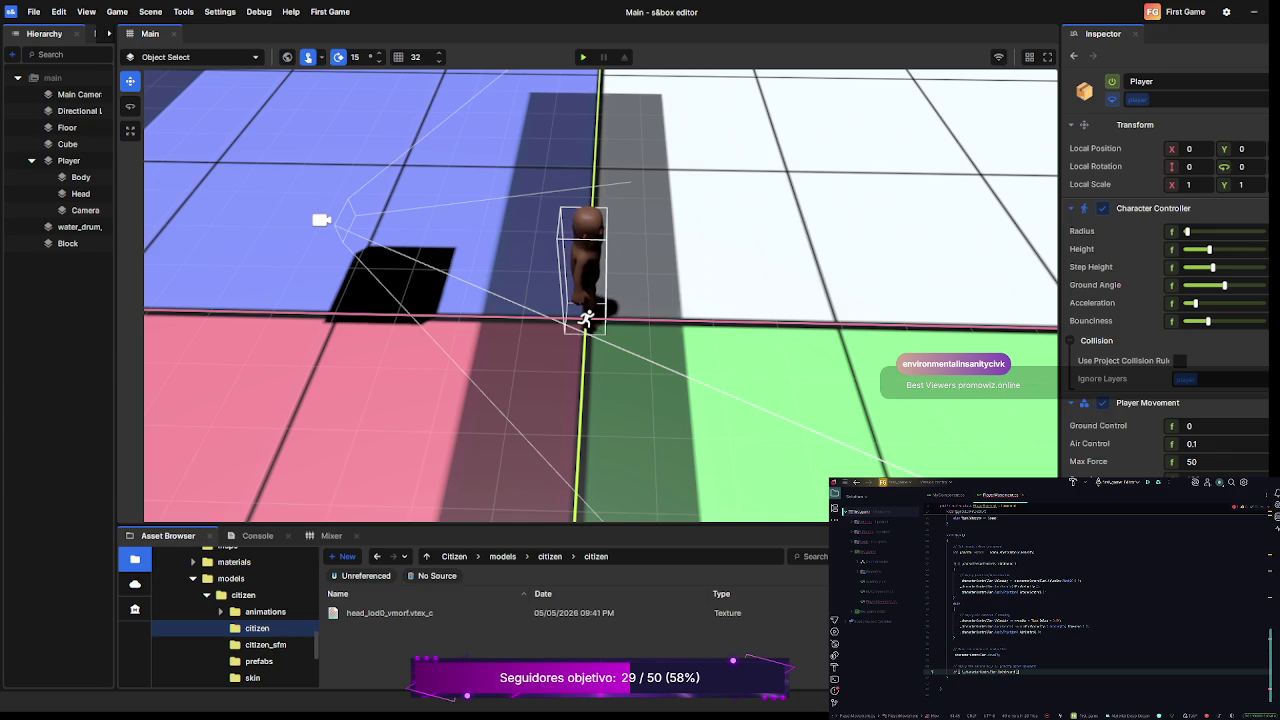
key("Return")
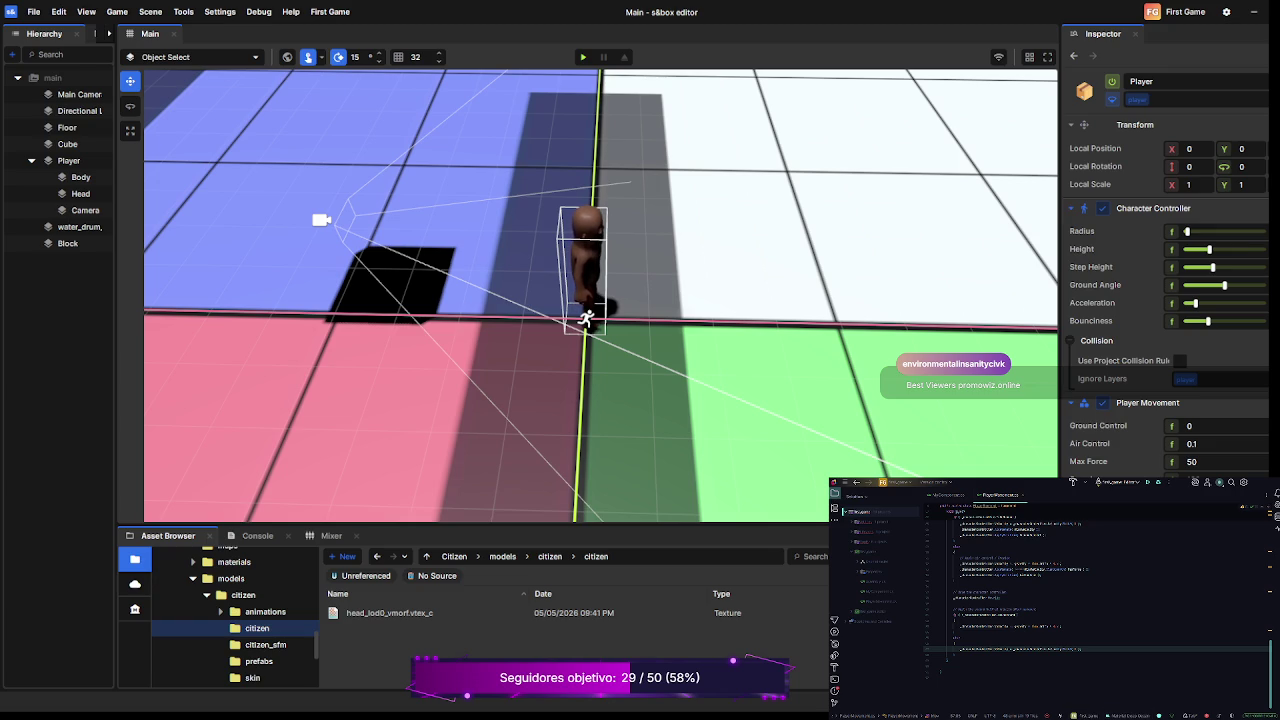
key("F5")
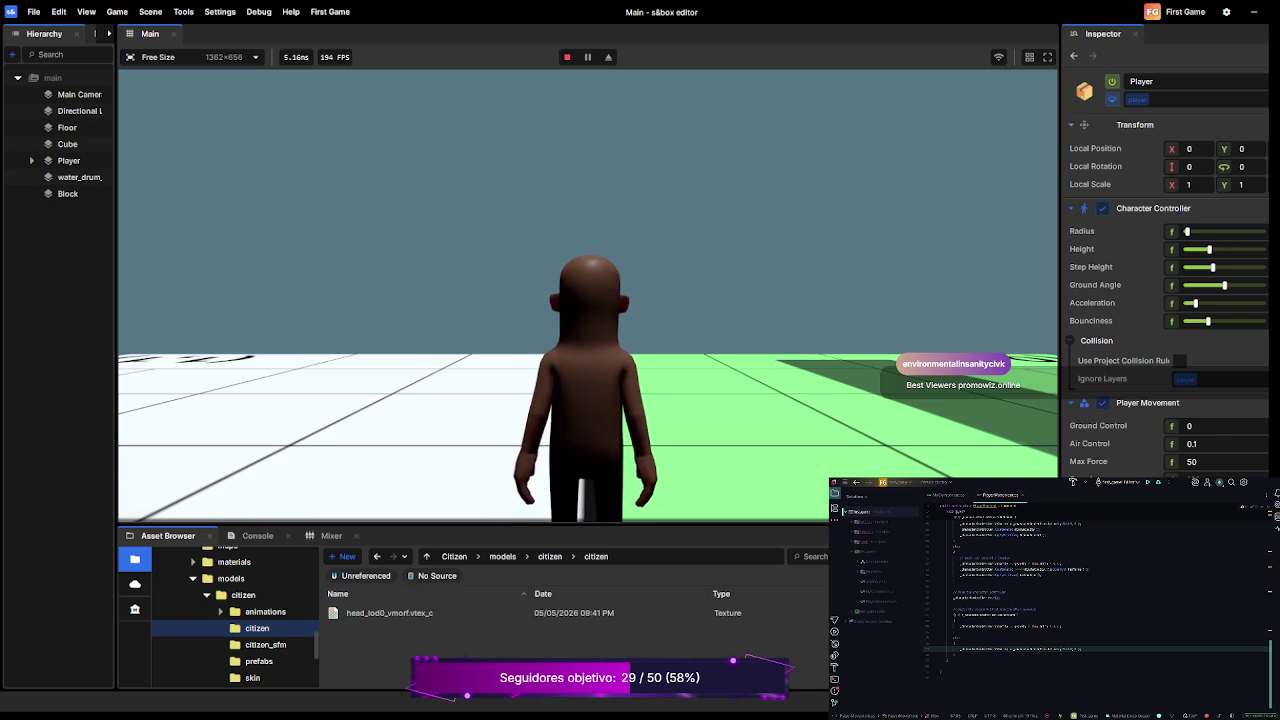
key("F5")
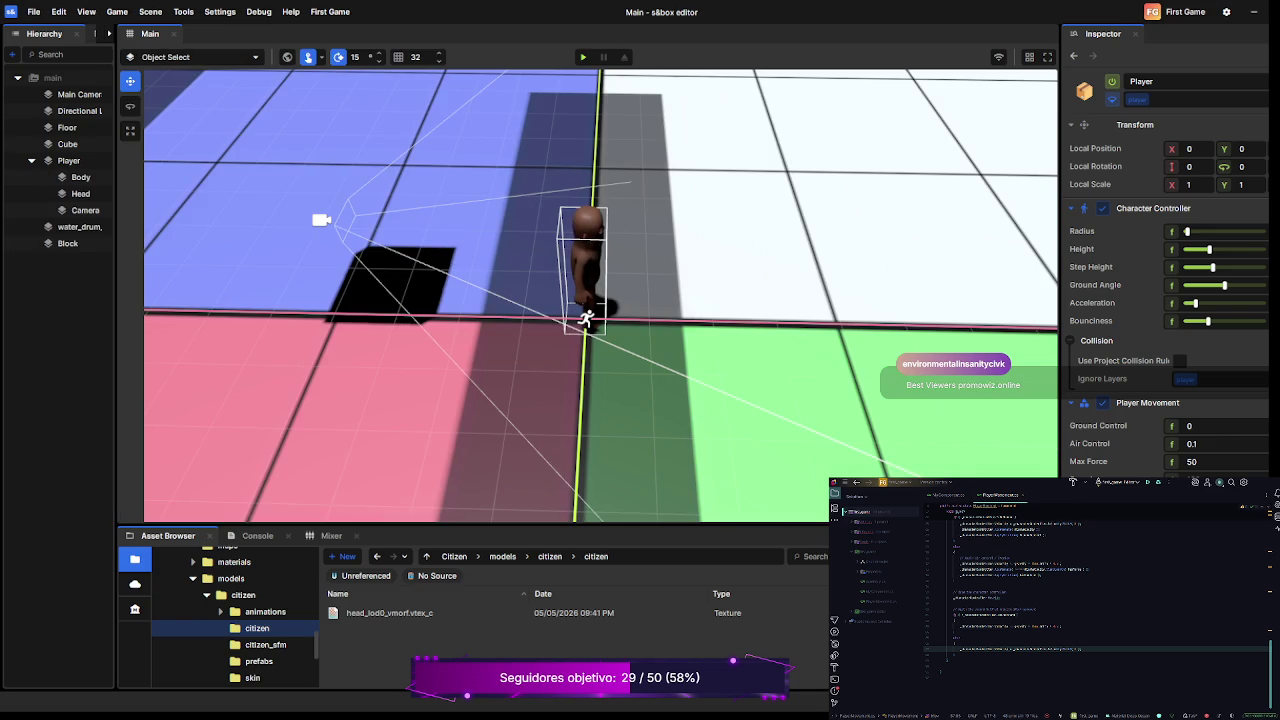
key("F5")
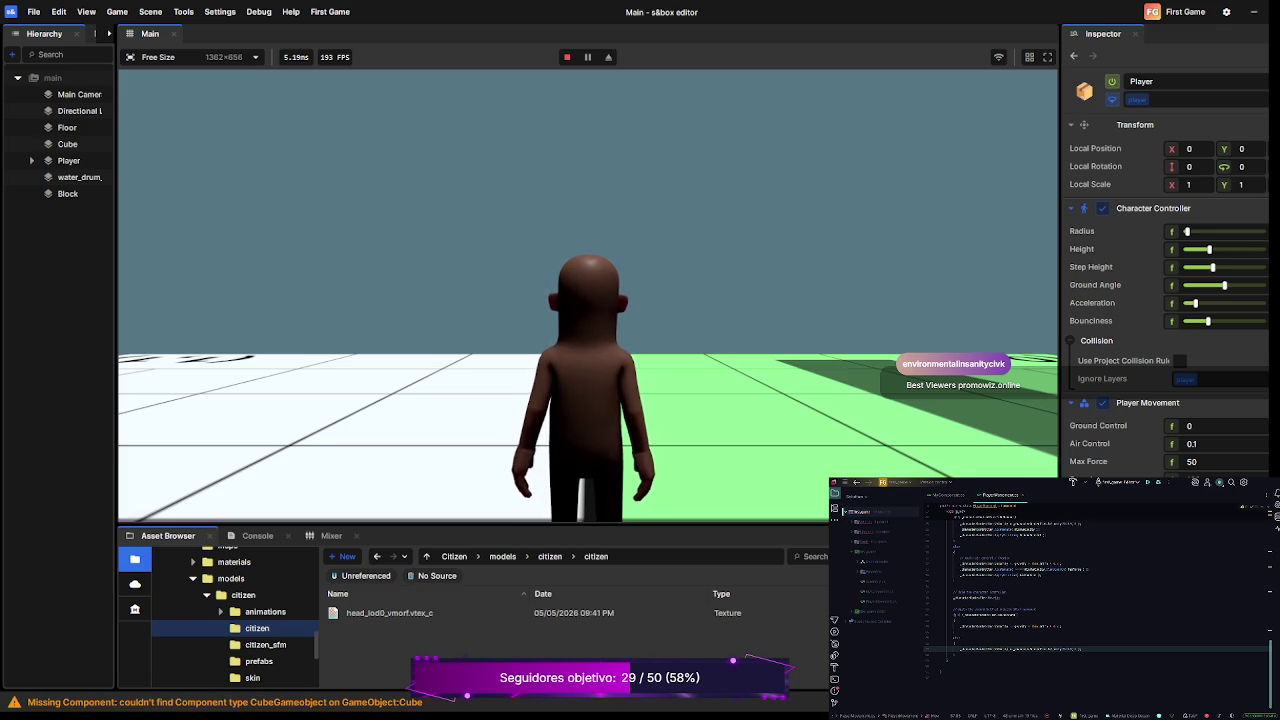
key("F5")
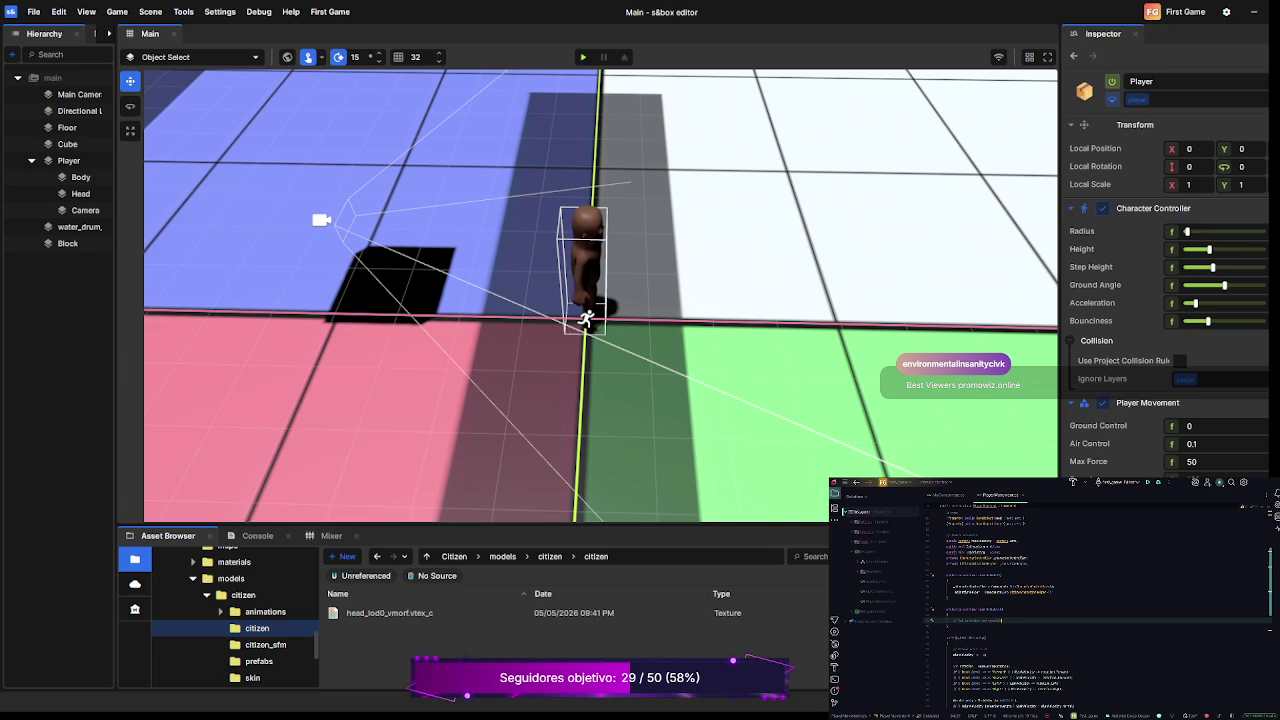
key("Return")
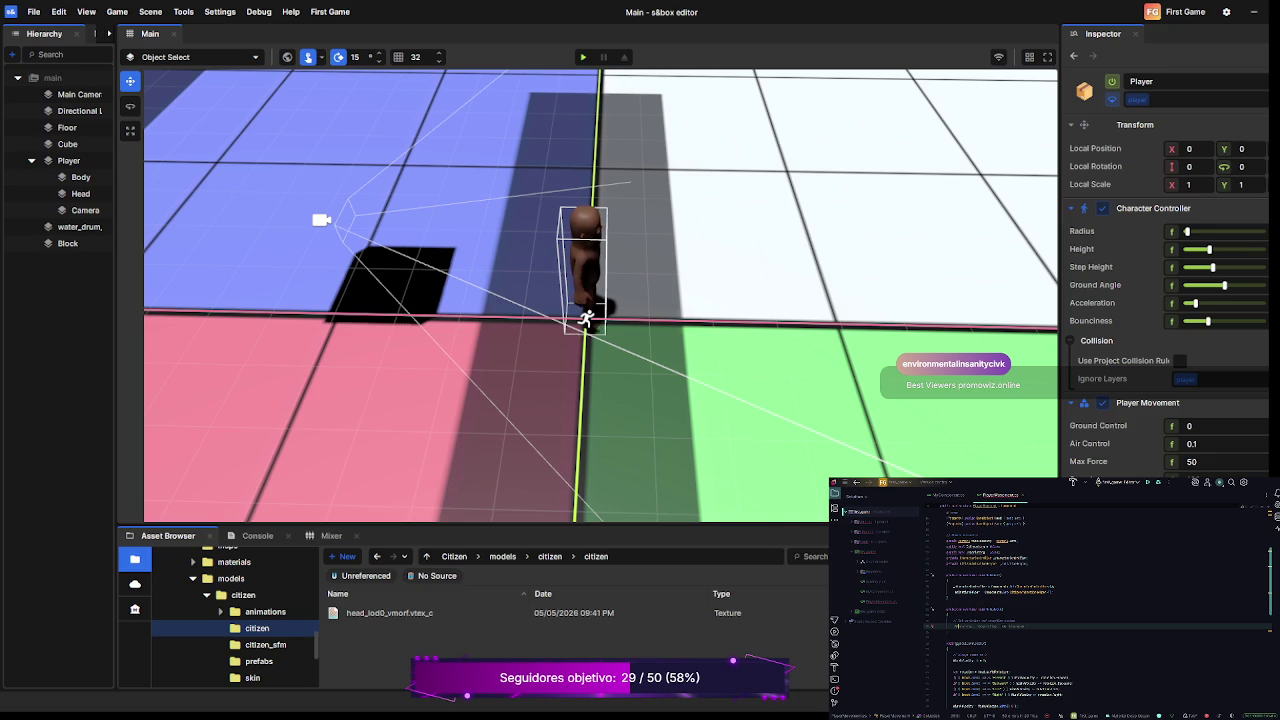
- Type the input check ending in ("Jump") on the line under the comment, using autocomplete
type("e")
key("Tab")
type(".")
key("BackSpace")
type(".")
type("(")
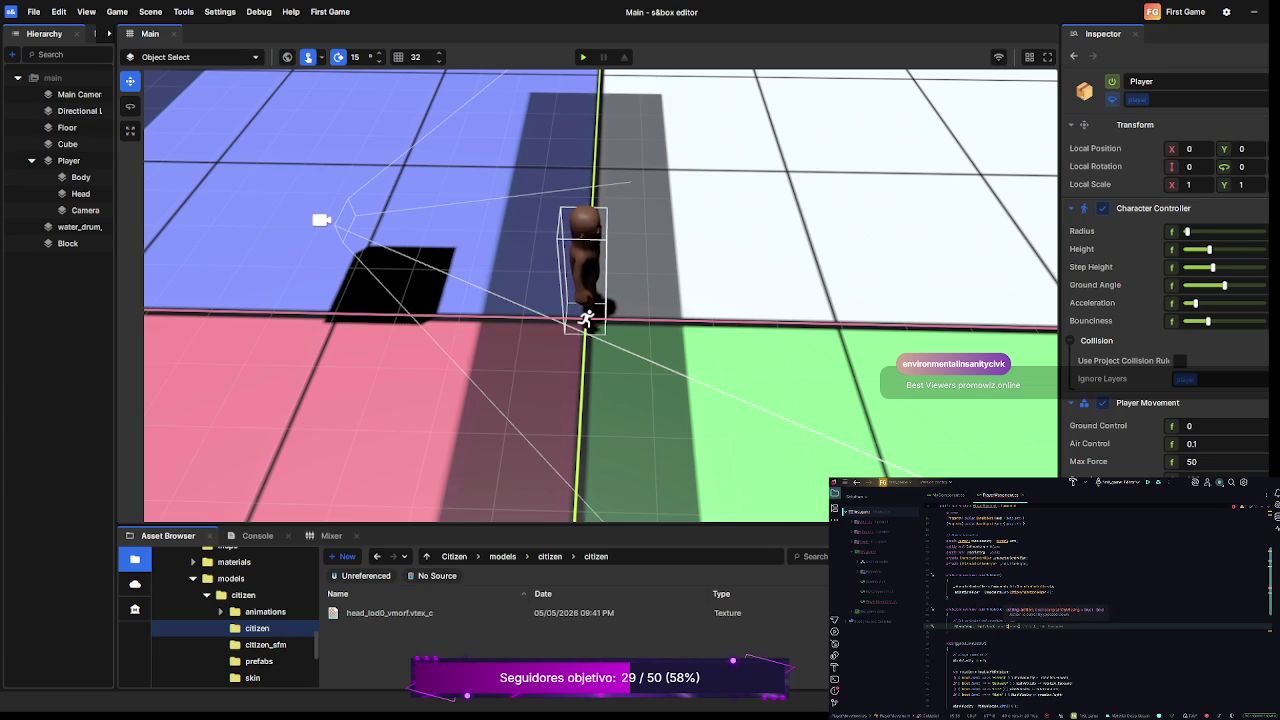
type("\"Jump\" )")
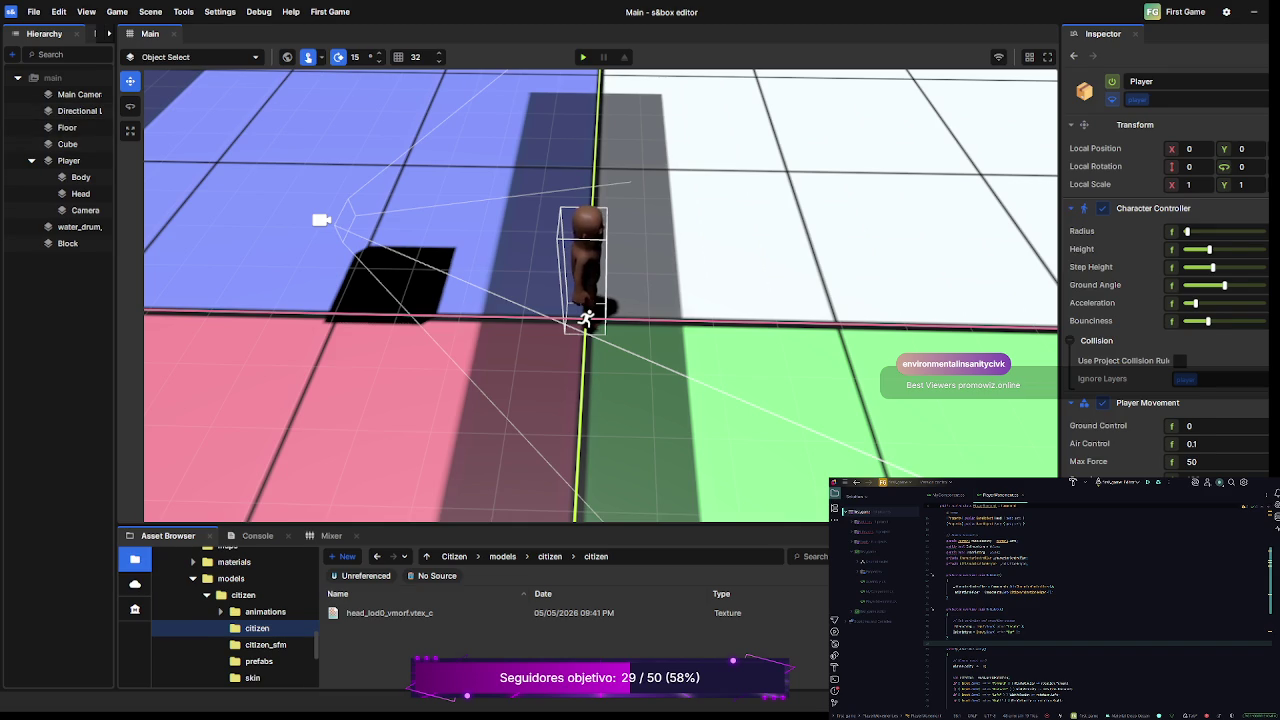
left_click_drag(116, 111, 159, 111)
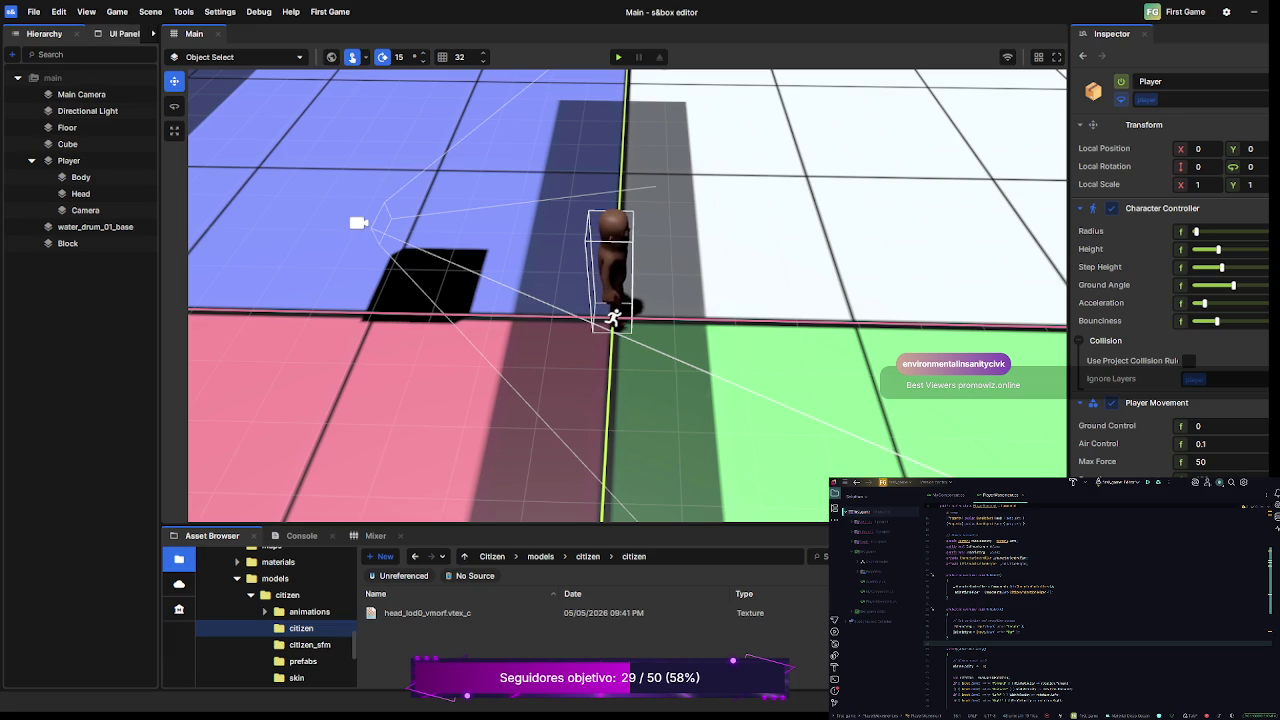
left_click(153, 33)
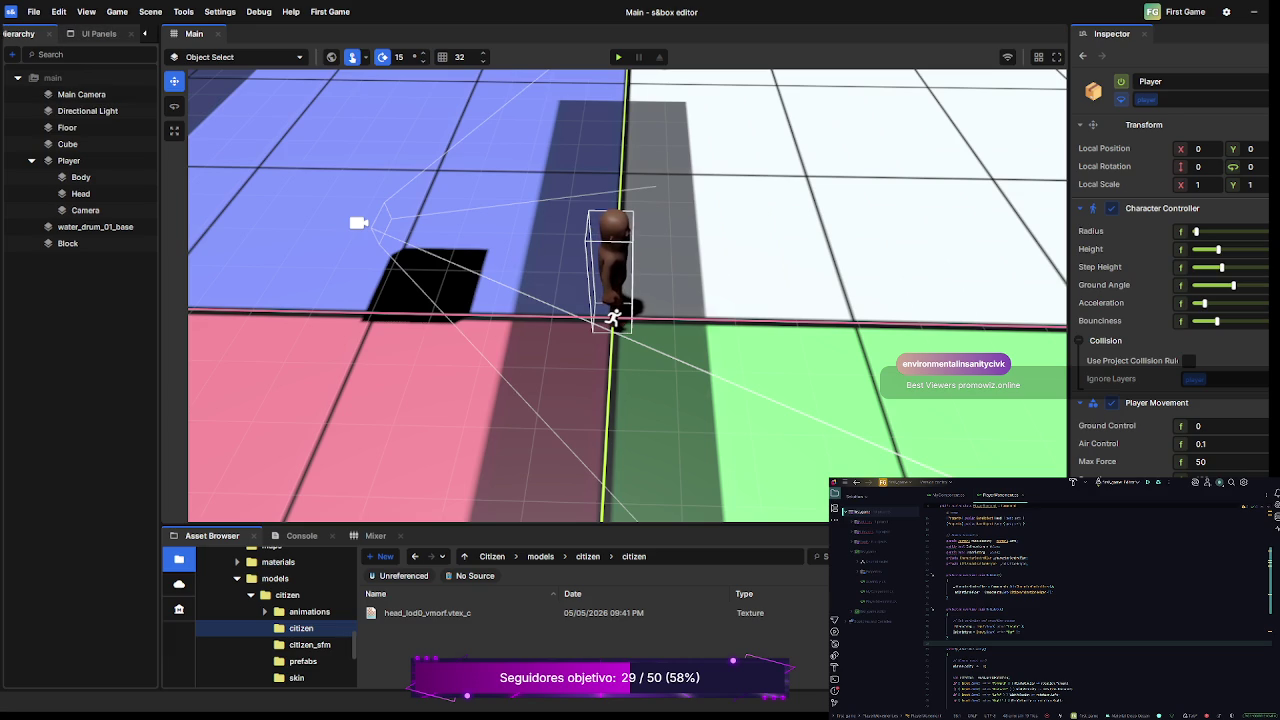
left_click(146, 33)
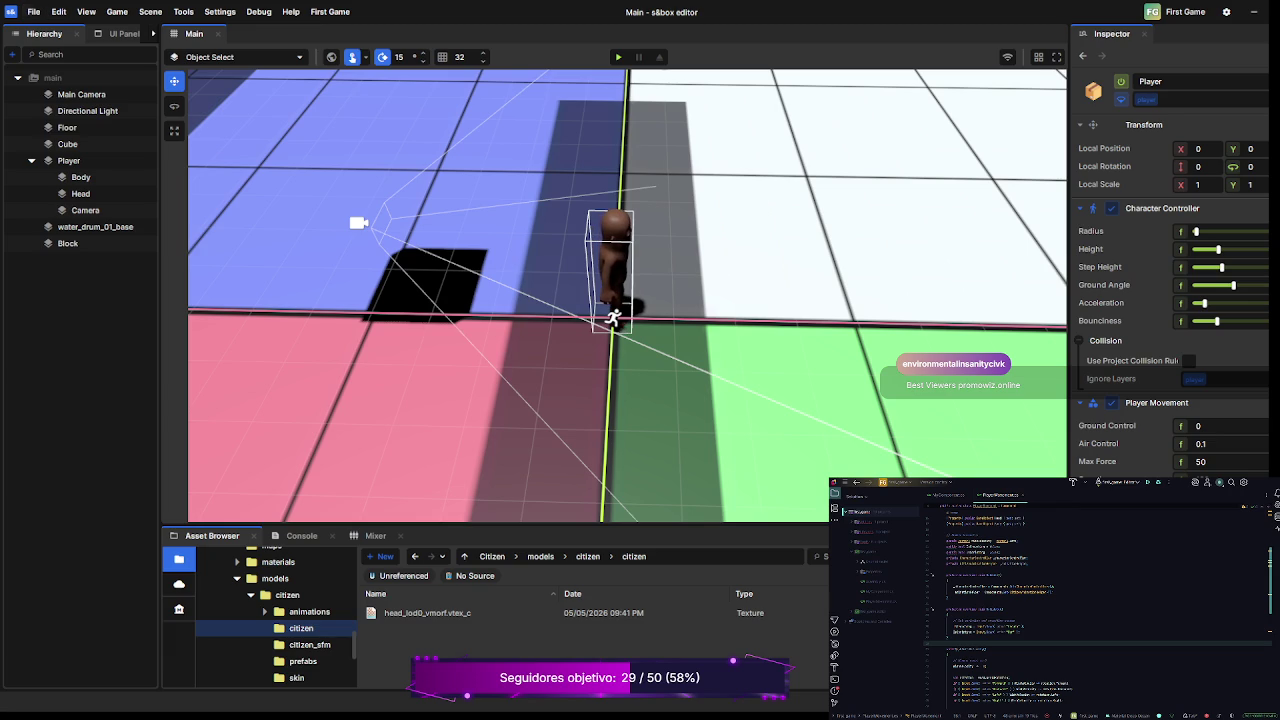
left_click(50, 78)
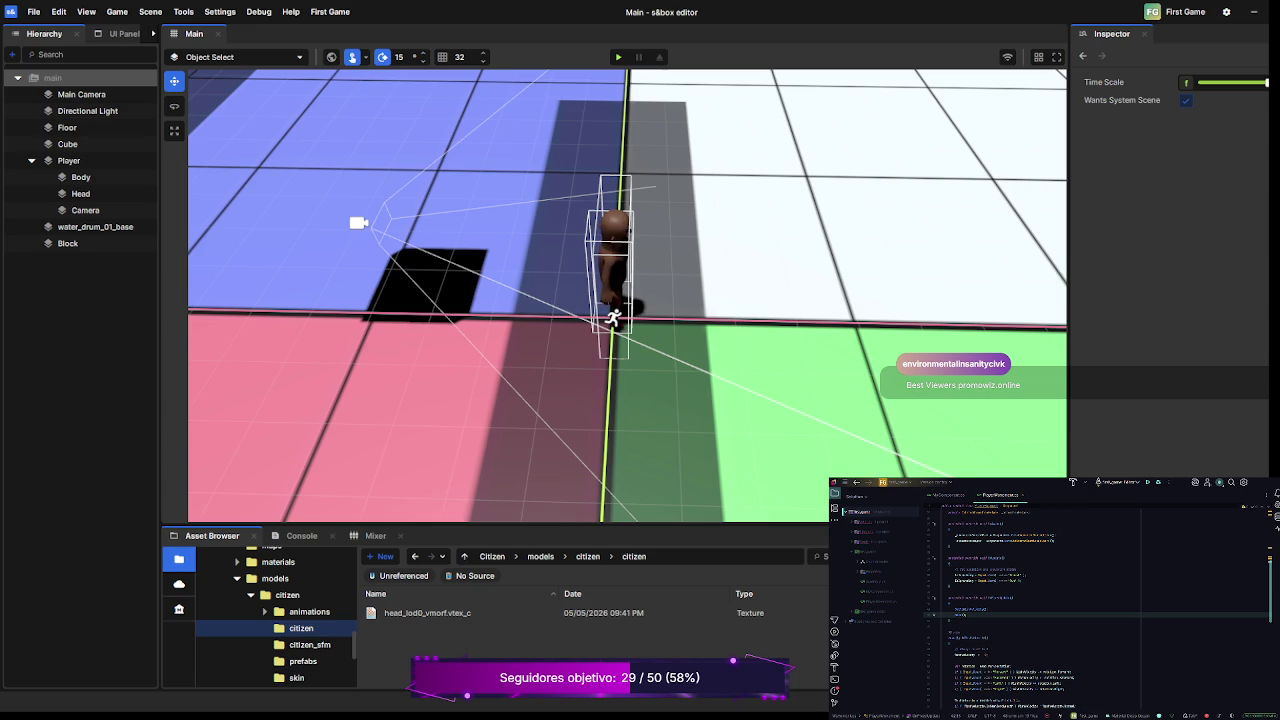
- Play the scene, walking the citizen right, back, forward, left and back across the coloured floors, then stop
key("F5")
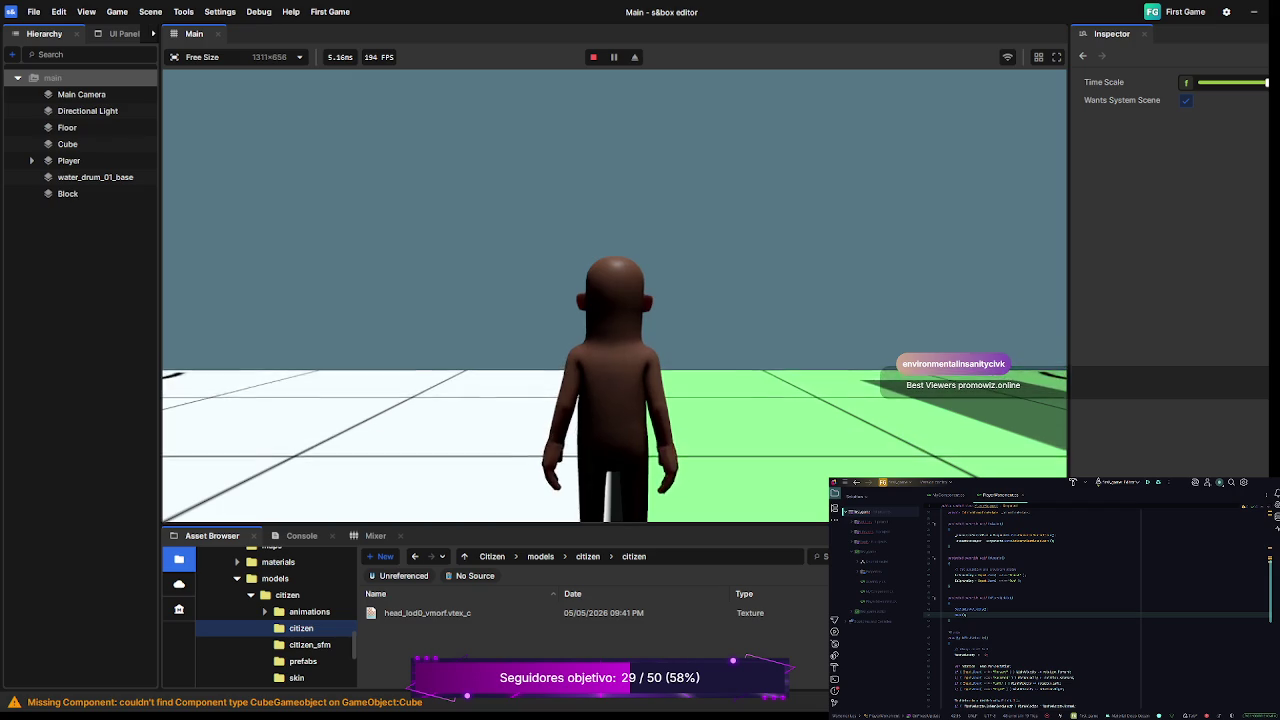
key("d")
key("s")
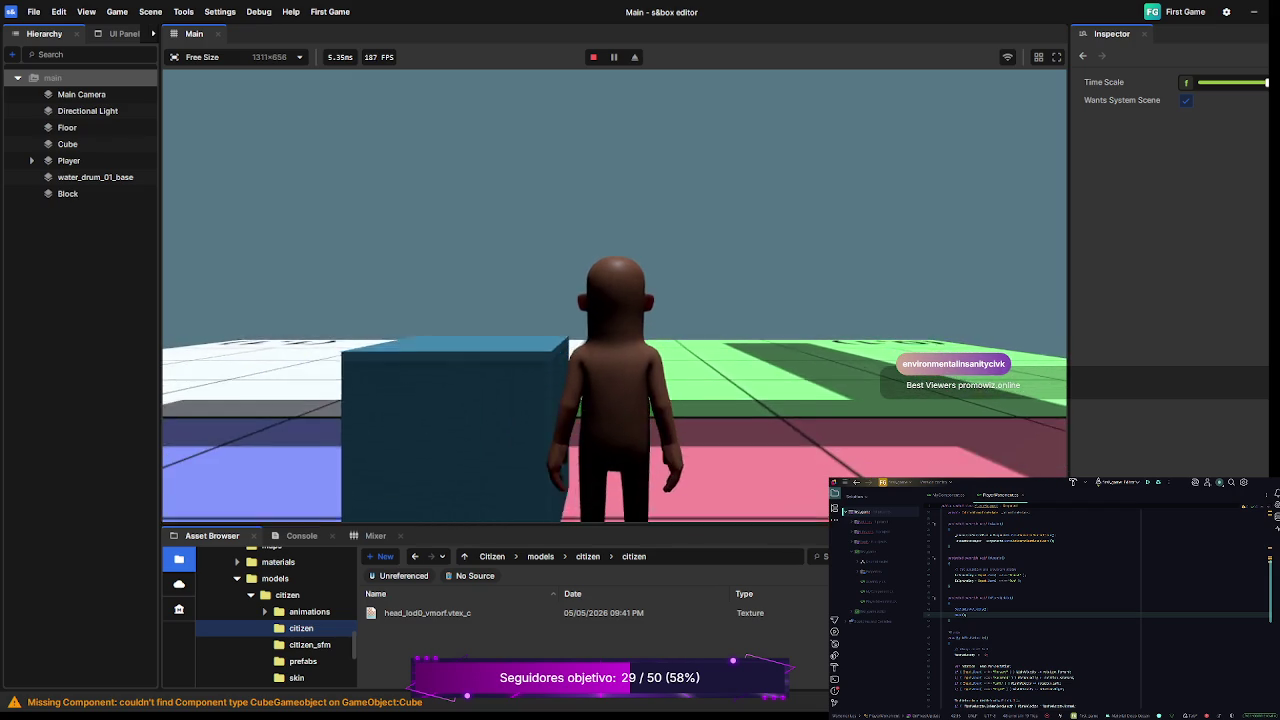
key("w")
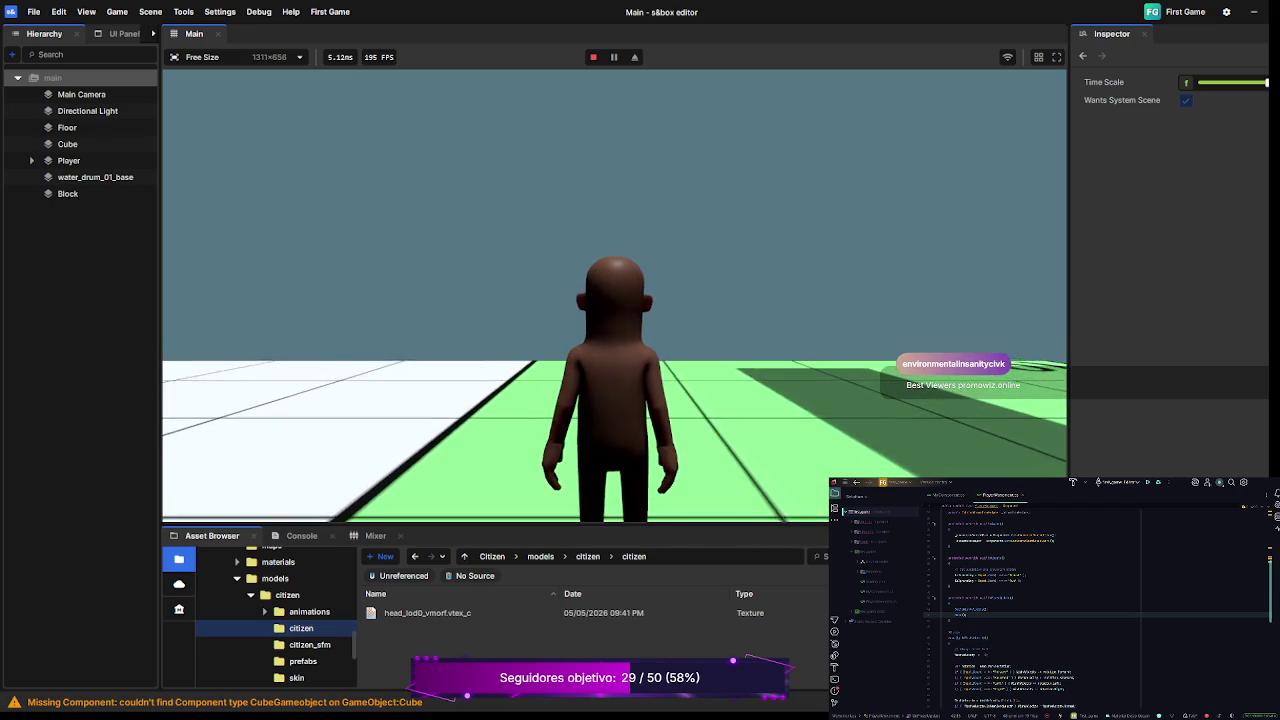
key("a")
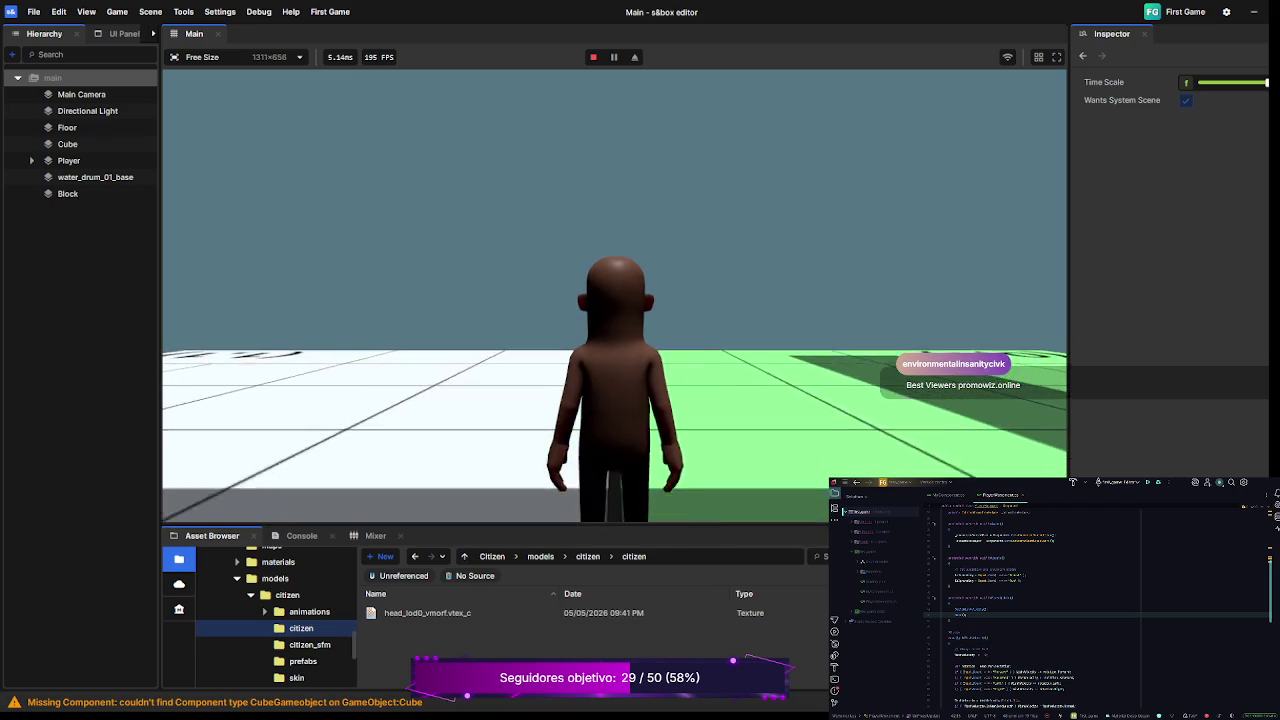
key("s")
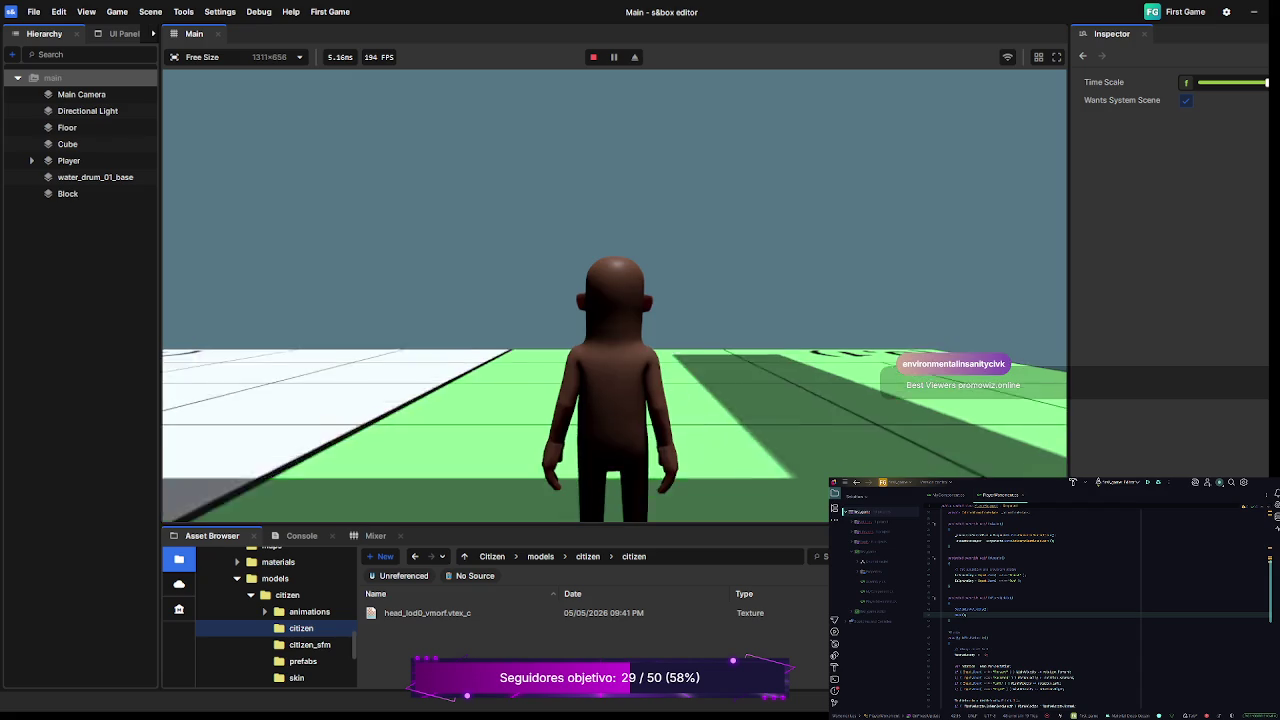
key("F5")
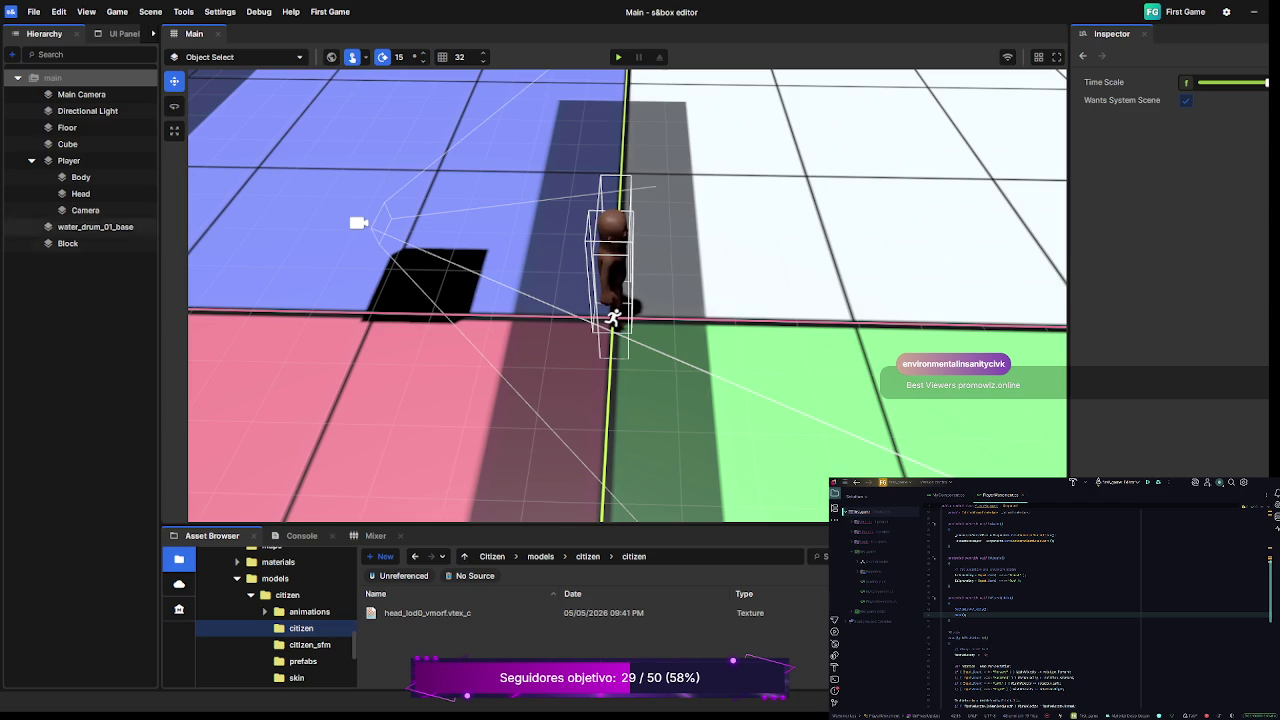
- Select Player in the Hierarchy and scroll through its Inspector components
left_click(69, 160)
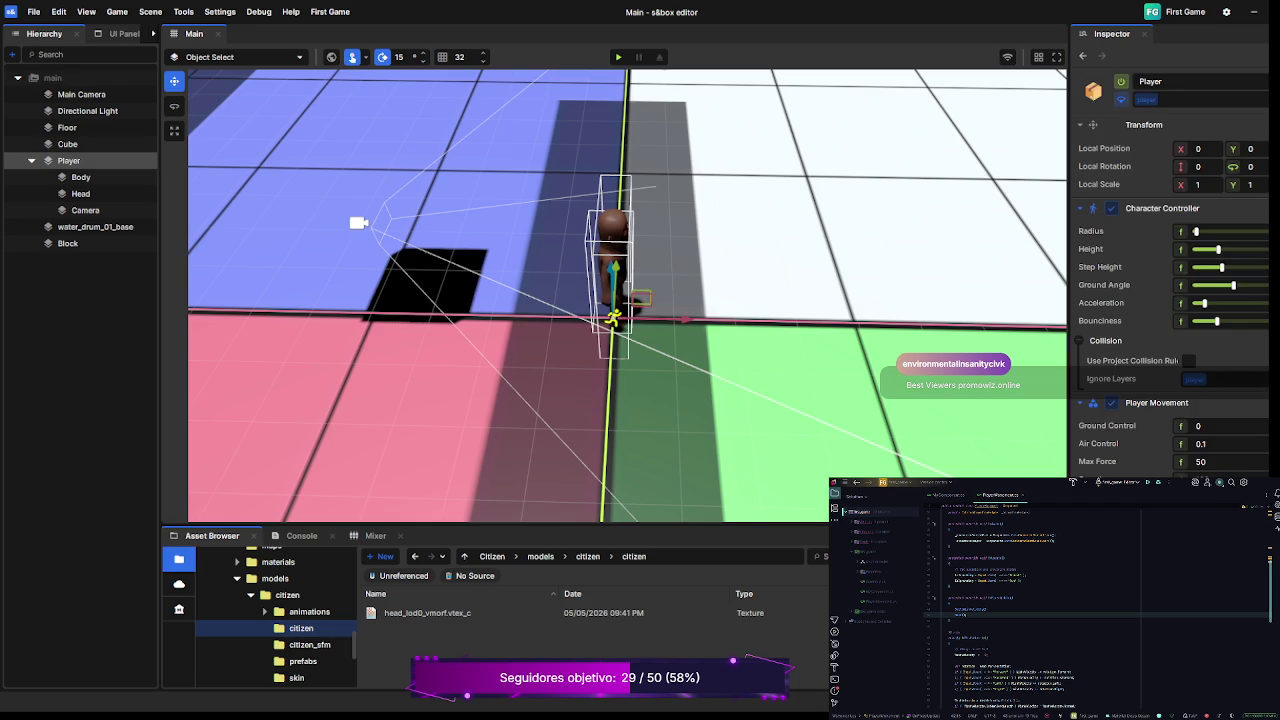
scroll(1170, 300, "down", 6)
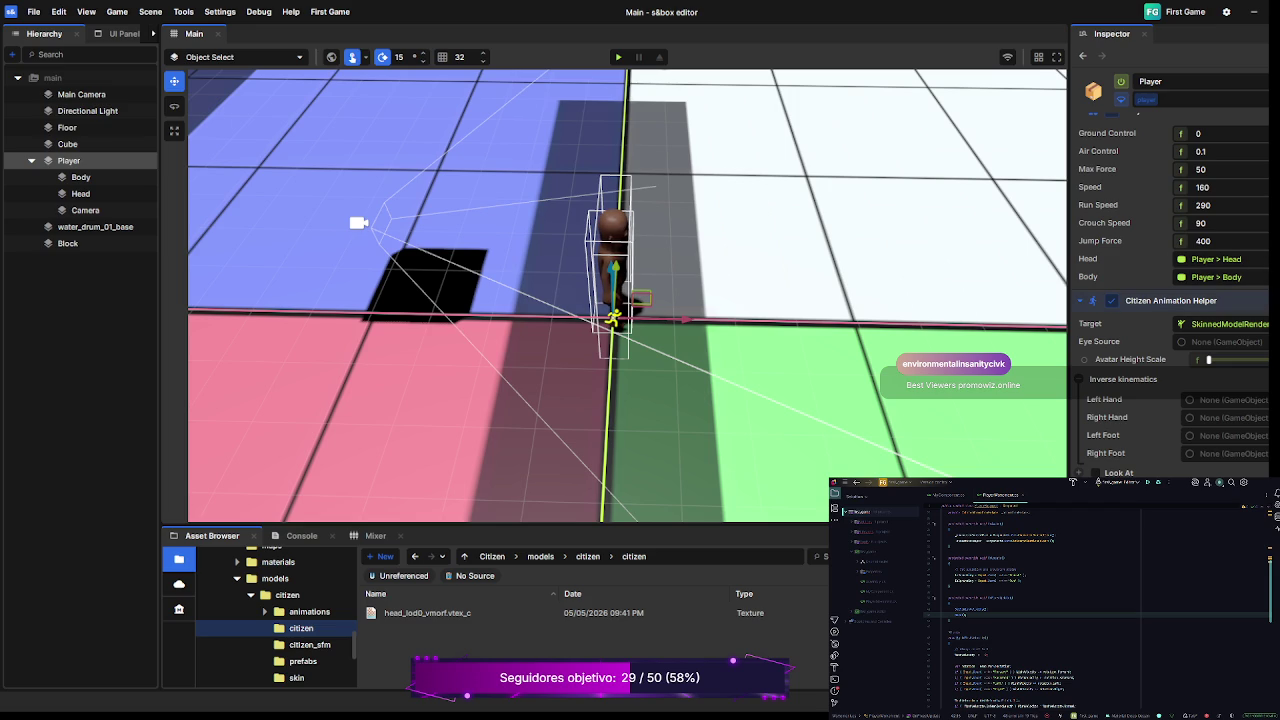
scroll(1170, 300, "up", 3)
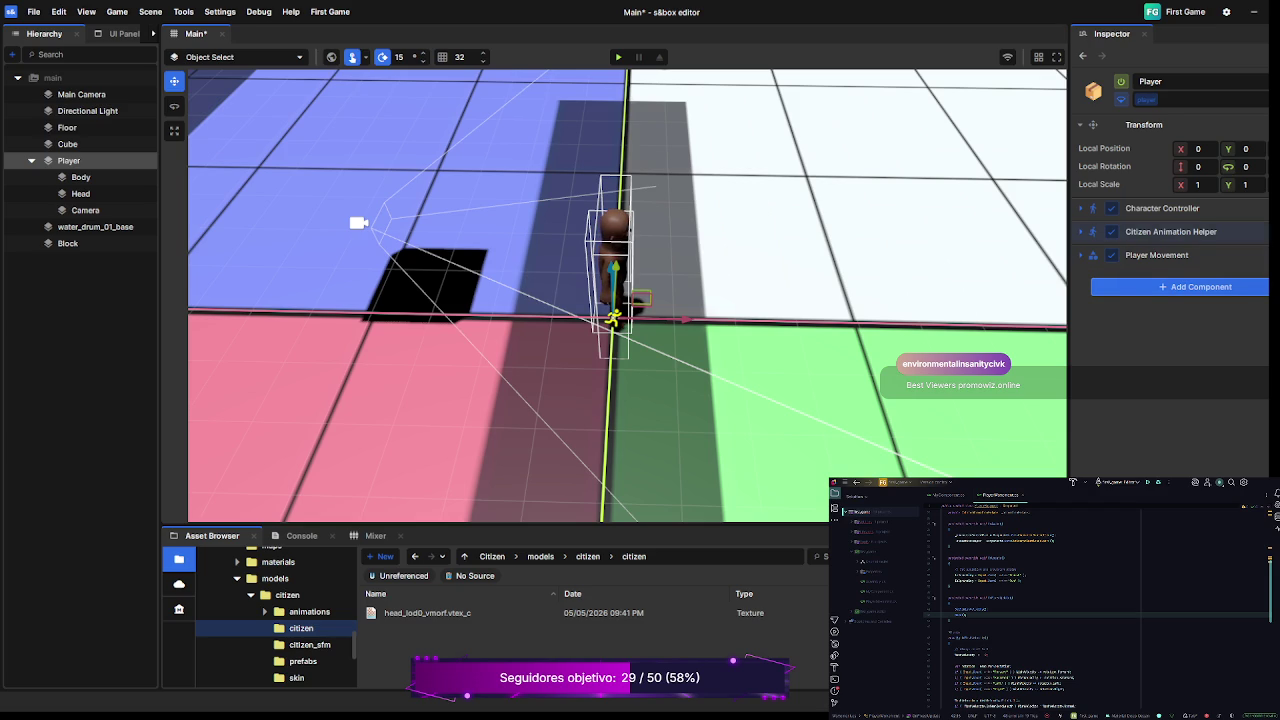
- Expand the Citizen Animation Helper and drop the Player's Head object onto Eye Source
left_click(1170, 231)
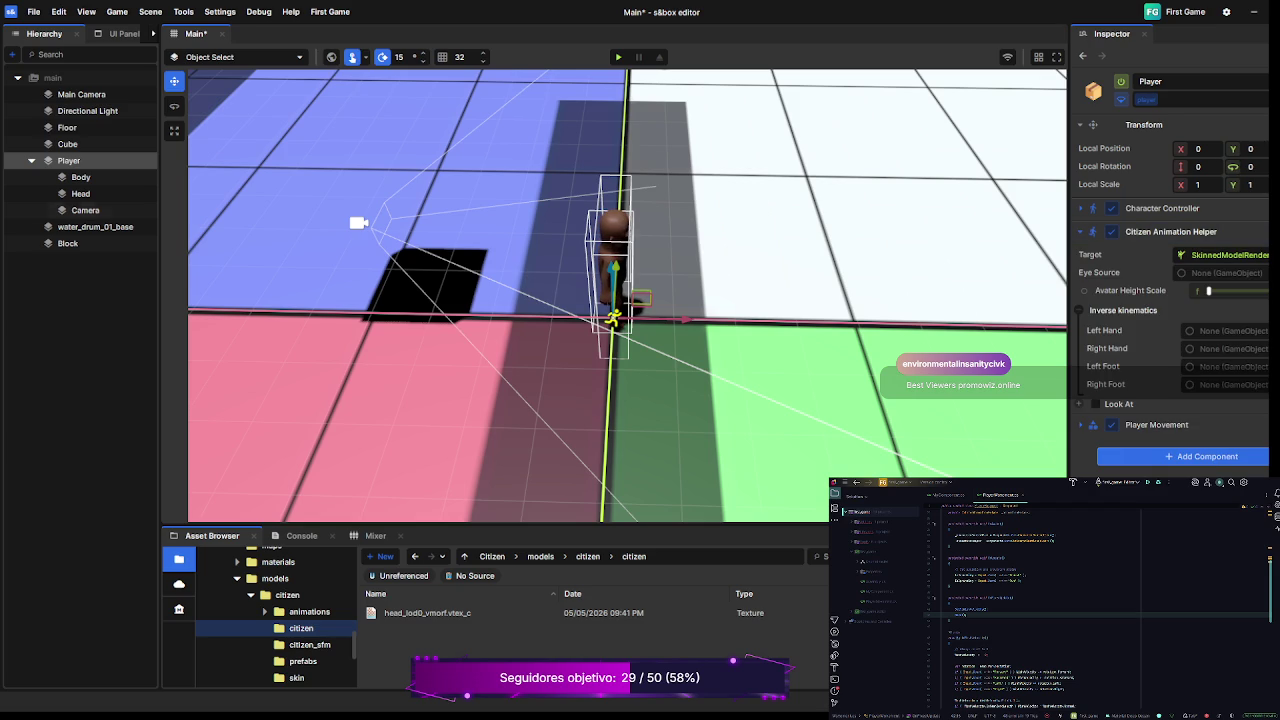
left_click_drag(81, 193, 1225, 272)
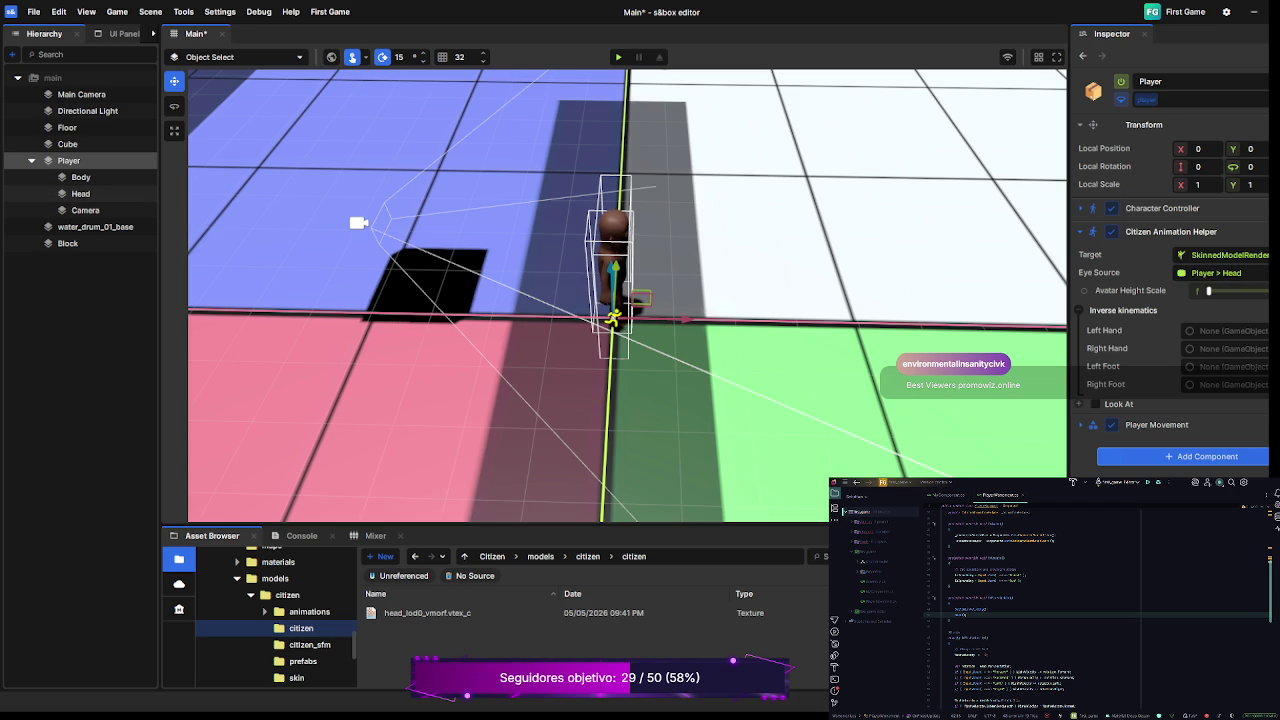